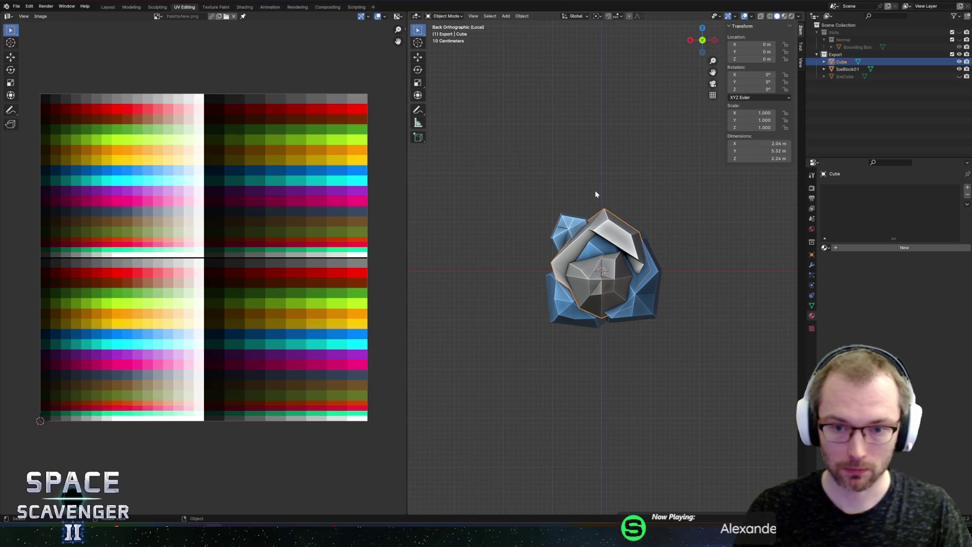
Rename the Cube object to IceBlock02 and check its mesh from an angle
double_click(841, 61)
type("IceBlock02")
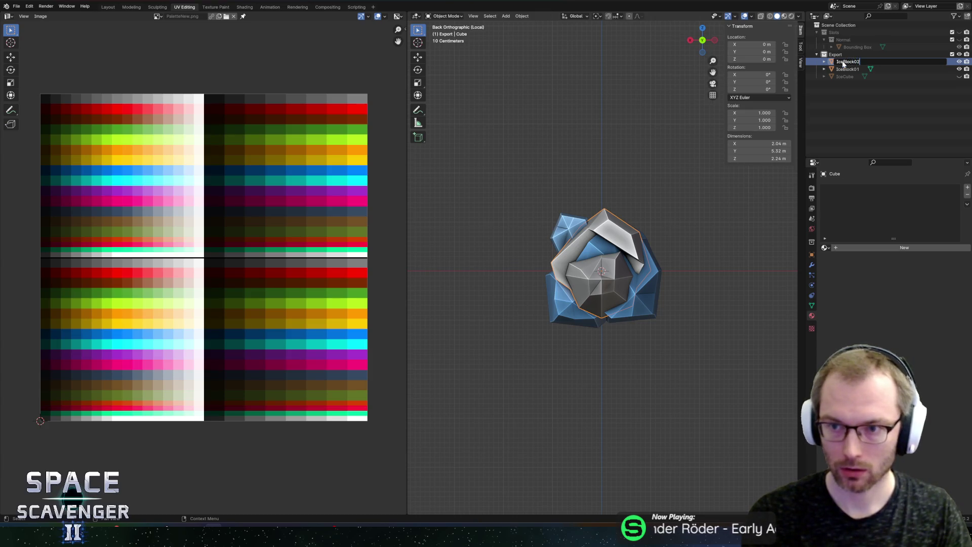
key("Return")
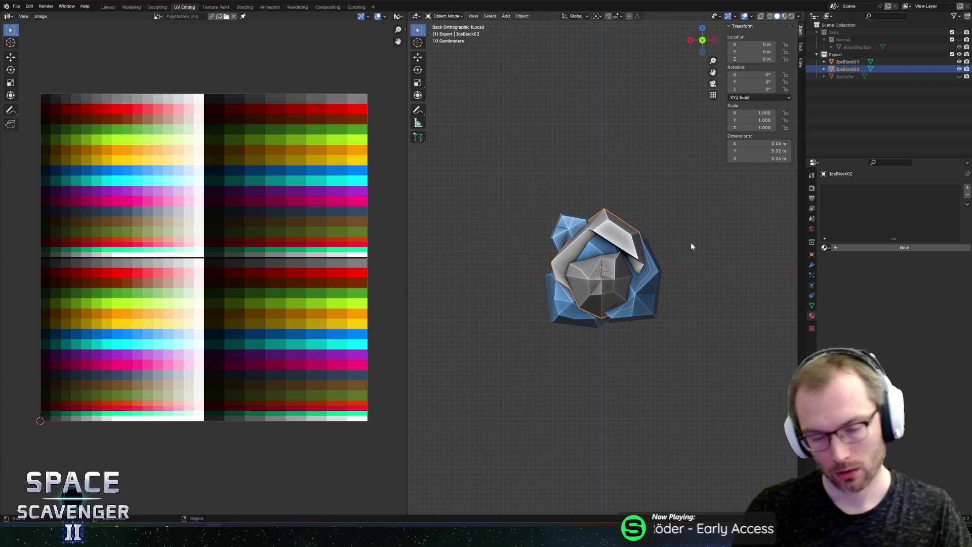
middle_click_drag(637, 159, 643, 181)
key("Tab")
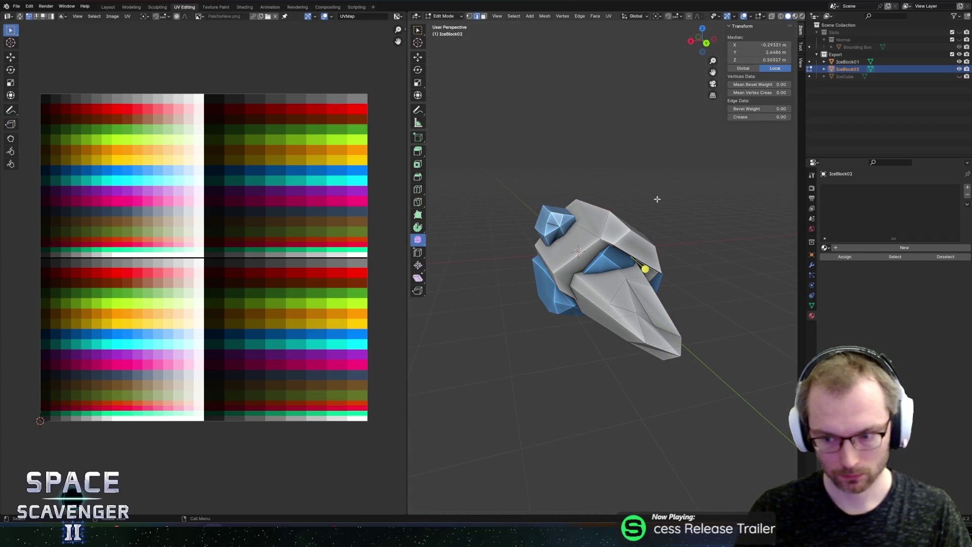
key("Tab")
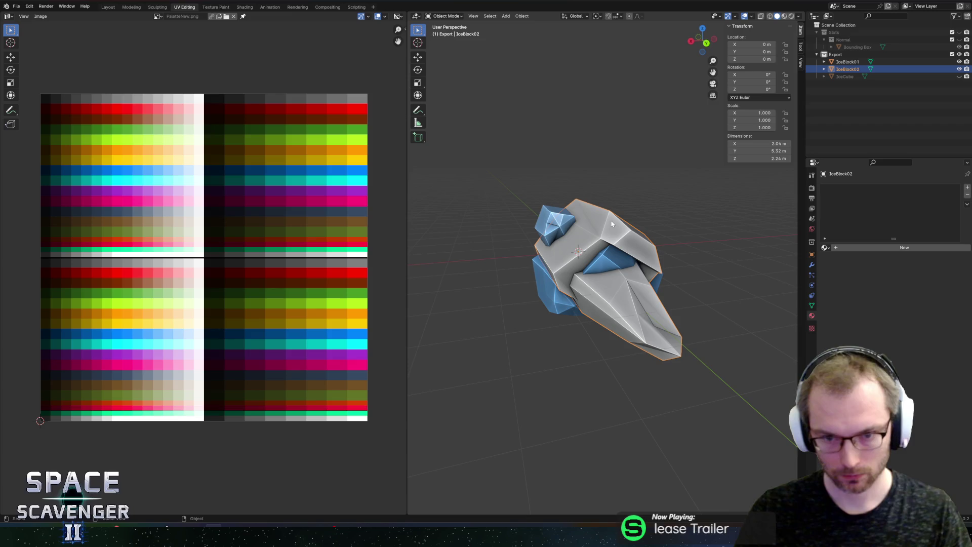
Inspect IceBlock02 in isolated Local view, both as an object and in Edit Mode
key("KP_Divide")
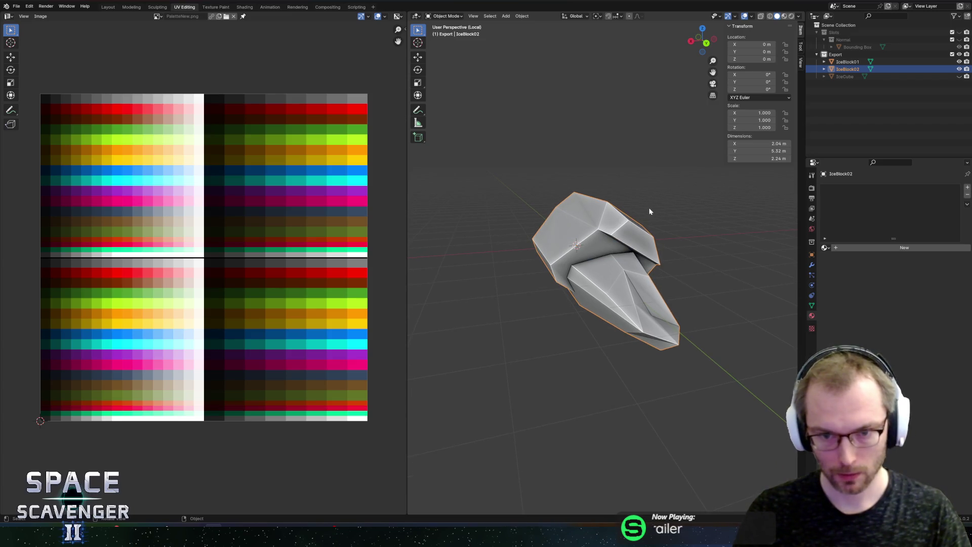
middle_click_drag(649, 211, 680, 209)
key("Tab")
middle_click_drag(648, 251, 564, 240)
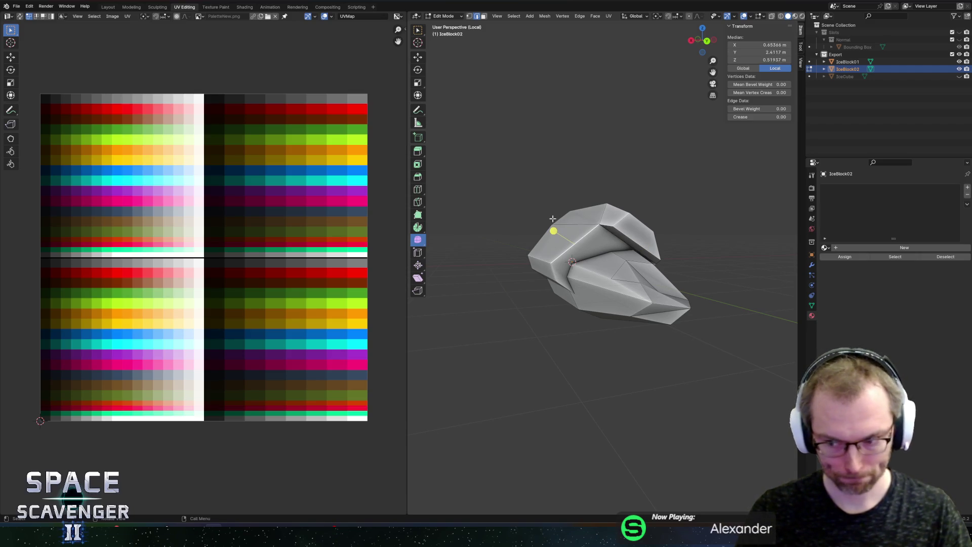
key("Tab")
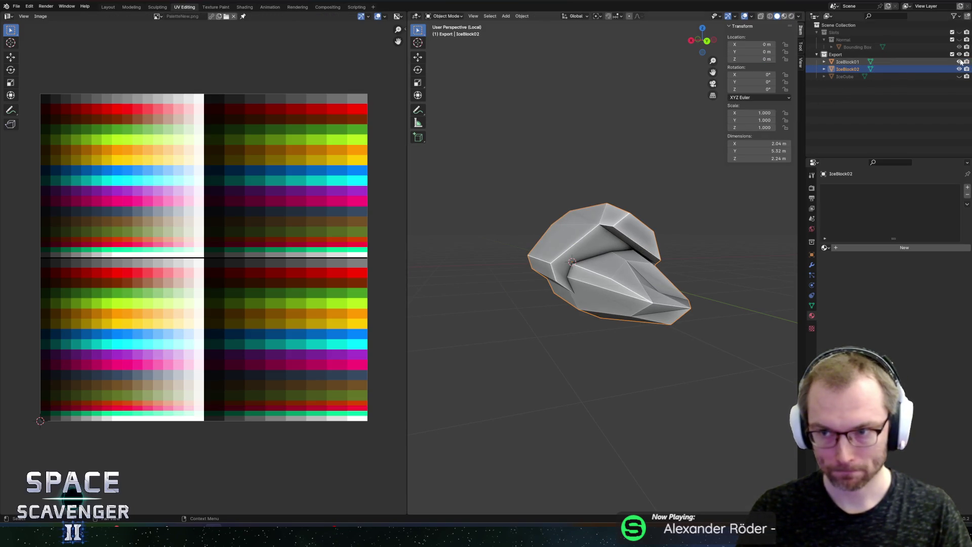
key("KP_Divide")
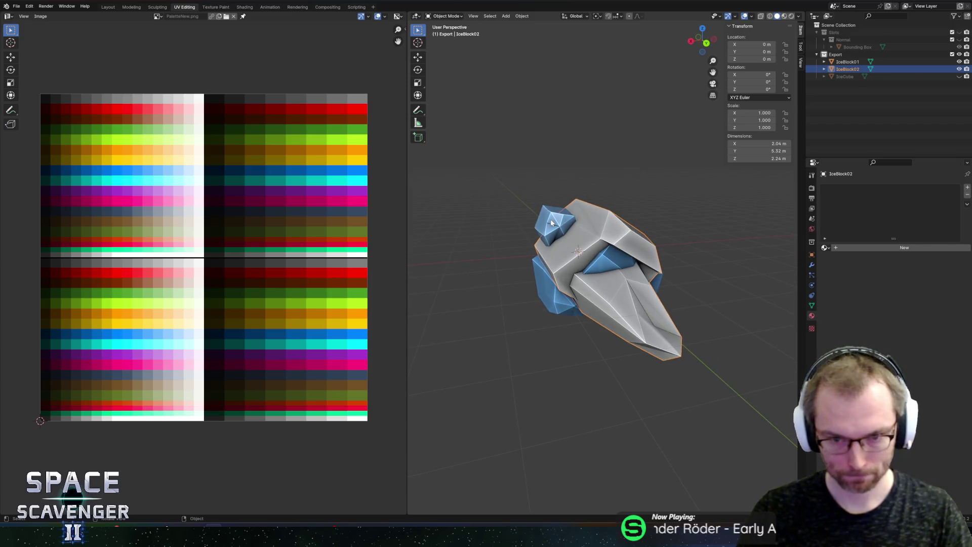
Select IceBlock01's connected blue shard, then look at IceBlock02's mesh in Edit Mode
left_click(538, 293)
key("Tab")
left_click(541, 293)
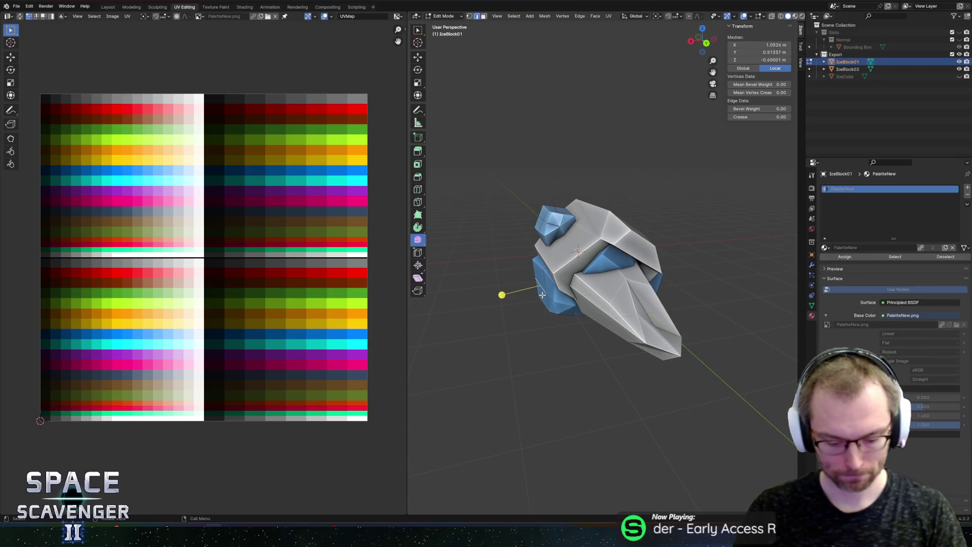
key("l")
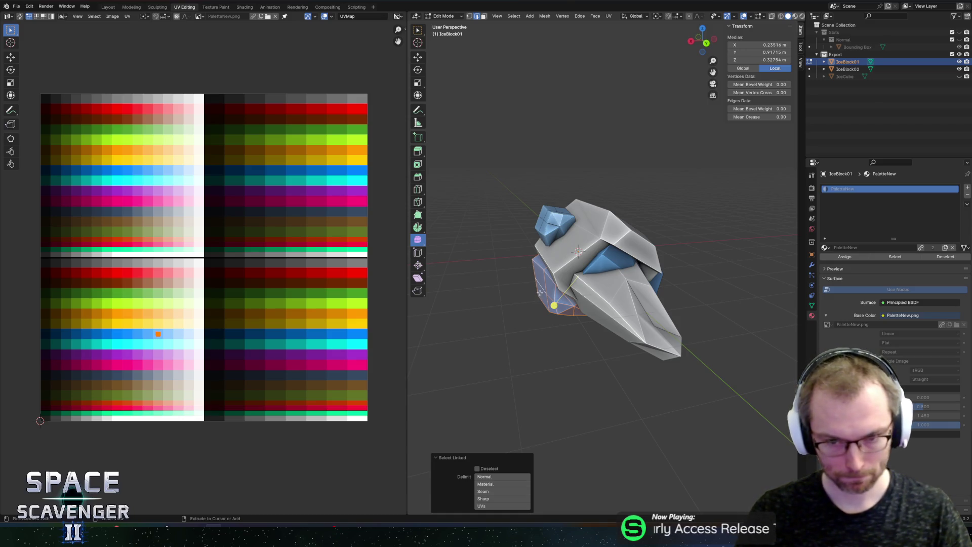
key("ctrl+c")
key("Tab")
left_click(604, 219)
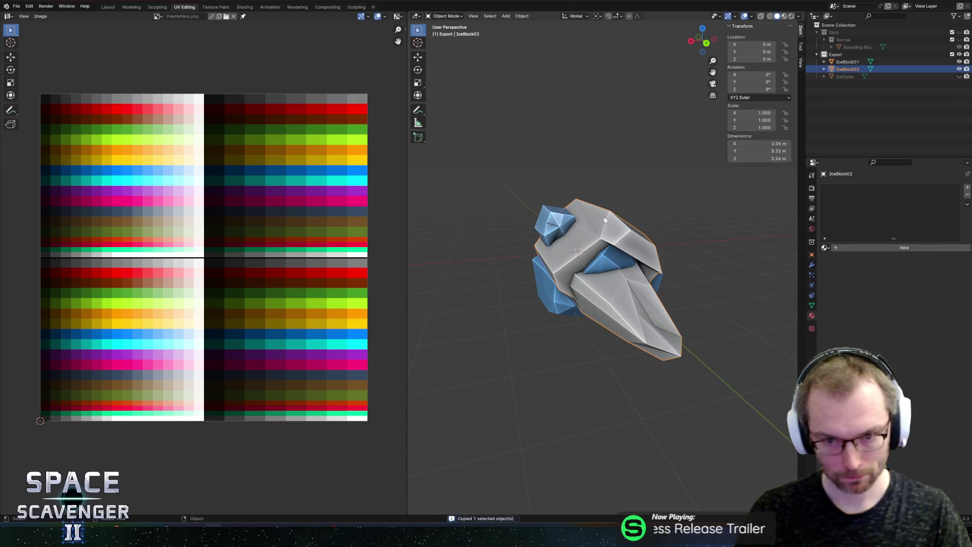
key("Tab")
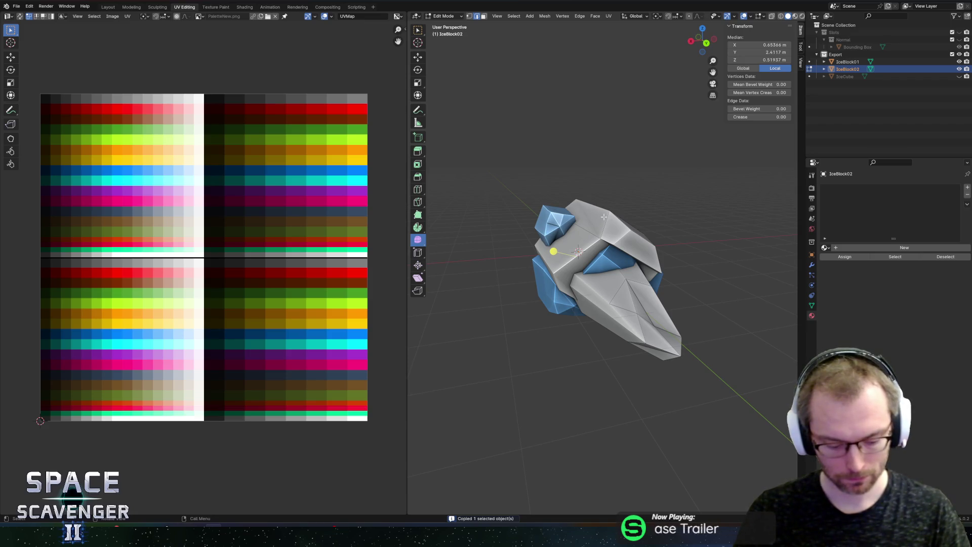
key("alt+a")
right_click(669, 156)
key("Escape")
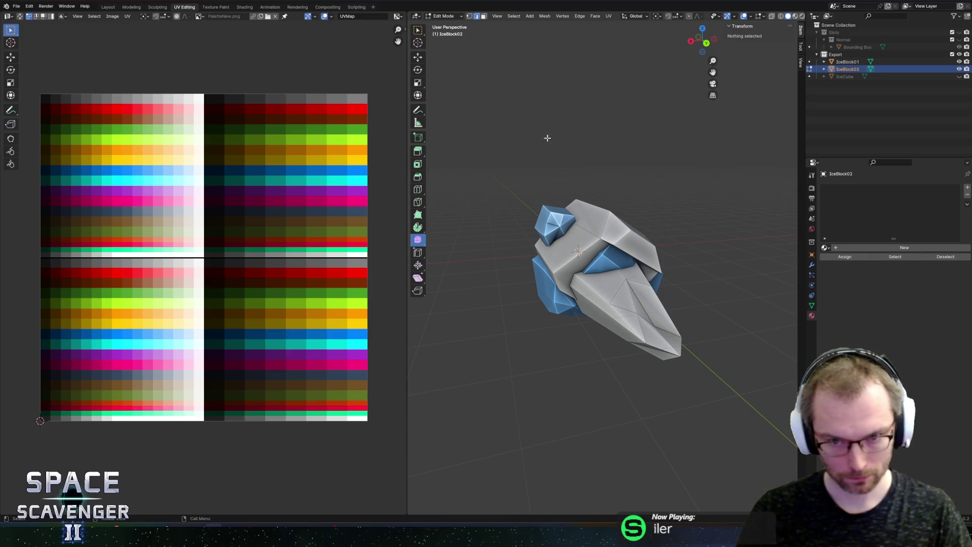
key("ctrl+e")
key("Escape")
Copy IceBlock01 and paste a duplicate of it into the scene
left_click(548, 282)
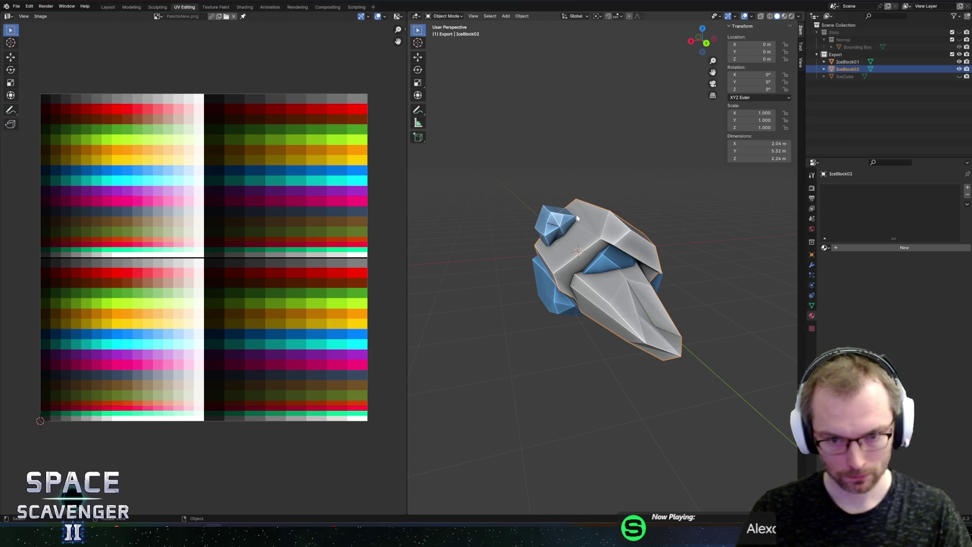
key("Tab")
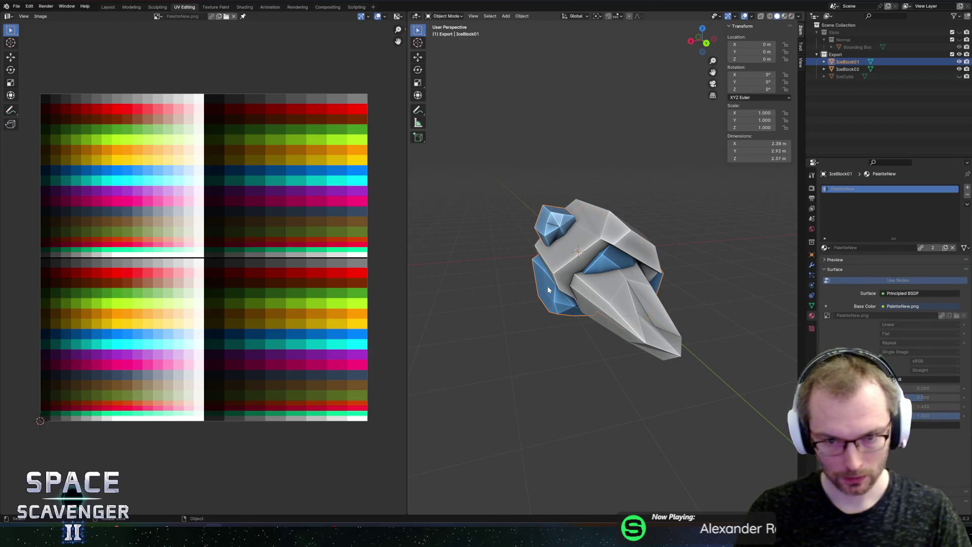
key("ctrl+c")
left_click(585, 231)
key("ctrl+v")
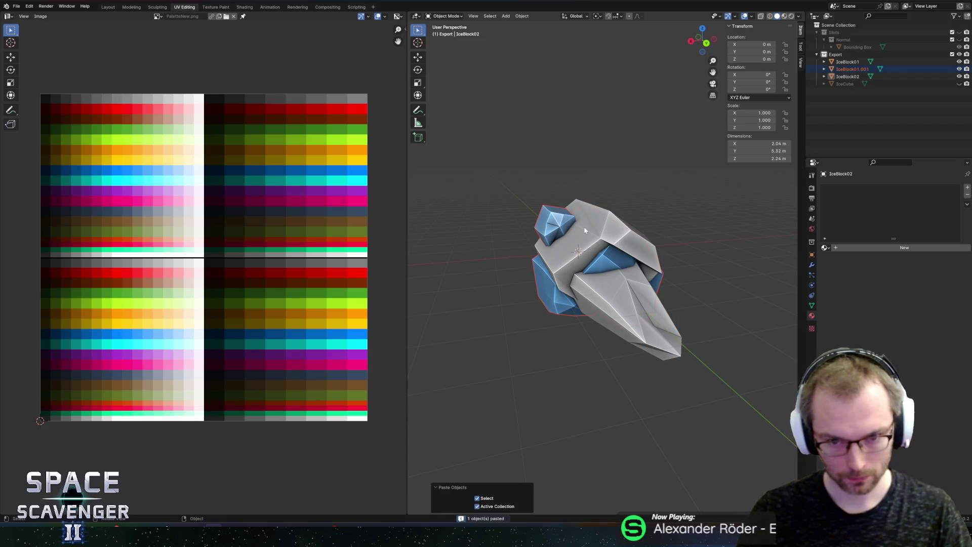
Delete the unwanted connected pieces from the pasted IceBlock01 copy
key("Tab")
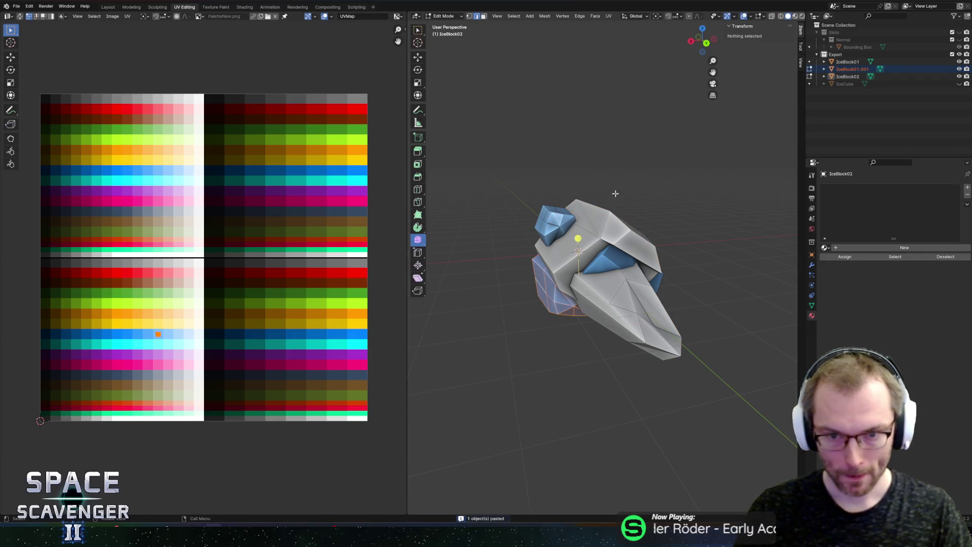
left_click(556, 220)
key("l")
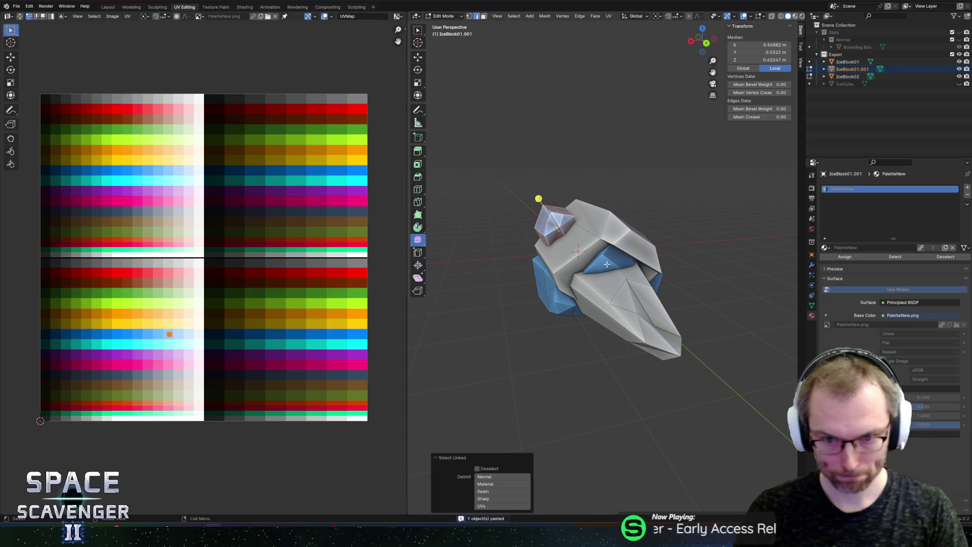
key("l")
key("x")
left_click(577, 247)
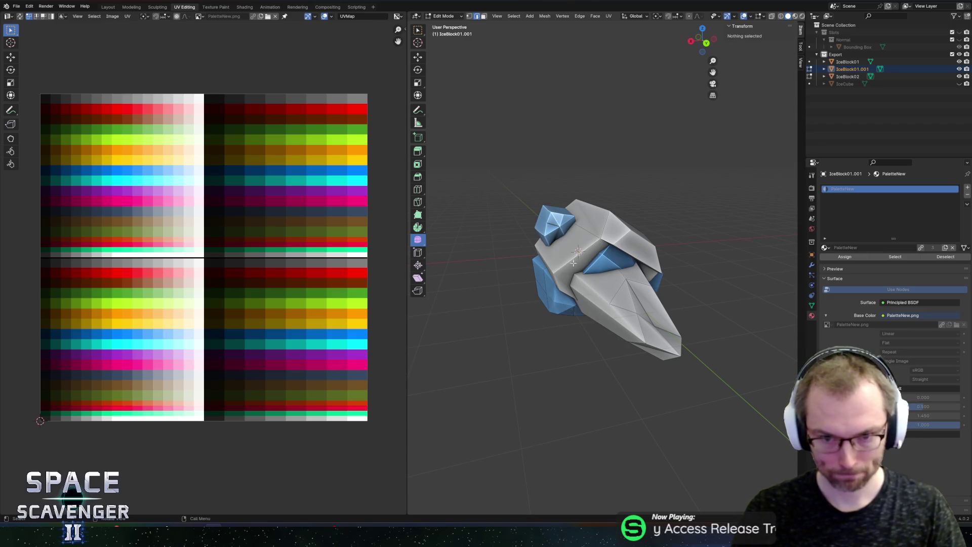
Join the pasted ice copy into IceBlock02 so it uses the PaletteNew material
key("Tab")
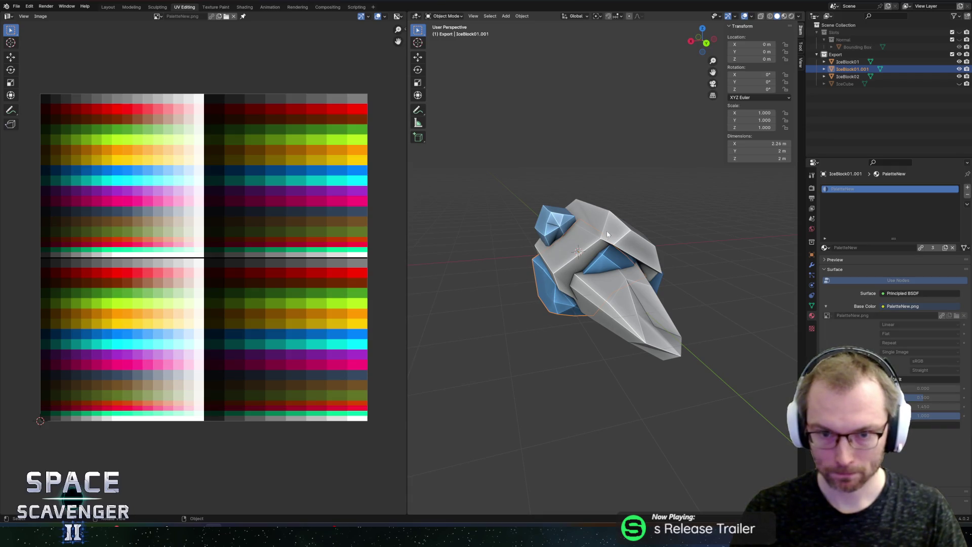
left_click(603, 216)
key("ctrl+j")
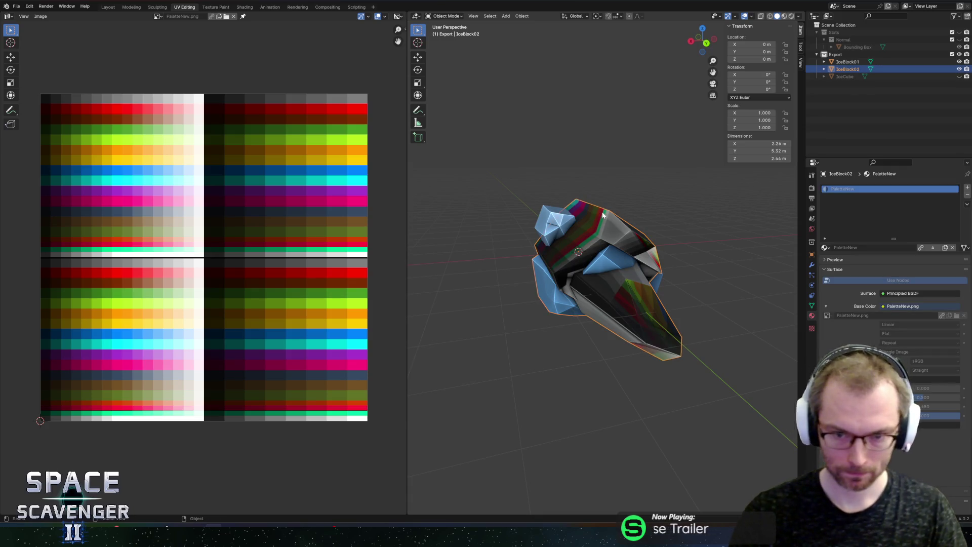
Shrink the UVs of IceBlock02's grey pieces onto the pale blue palette swatch
key("Tab")
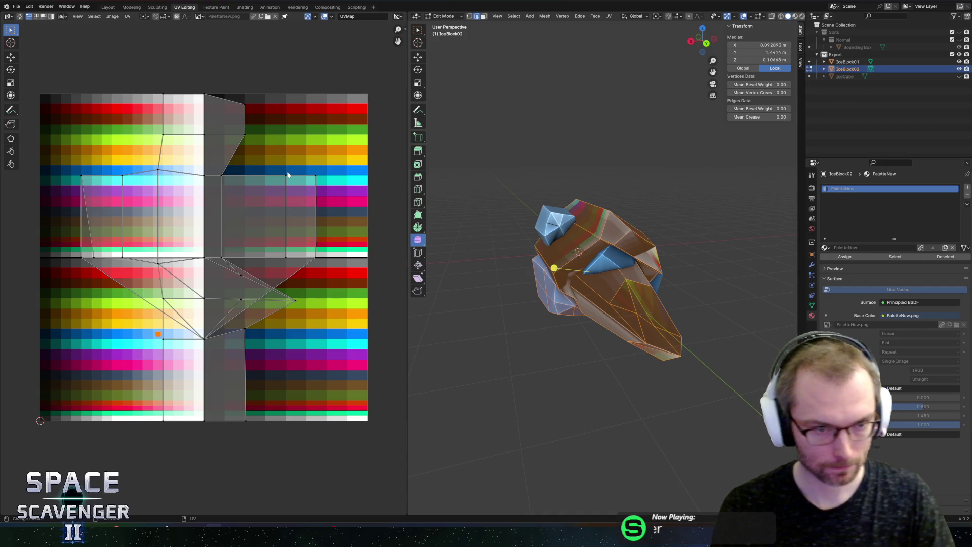
key("a")
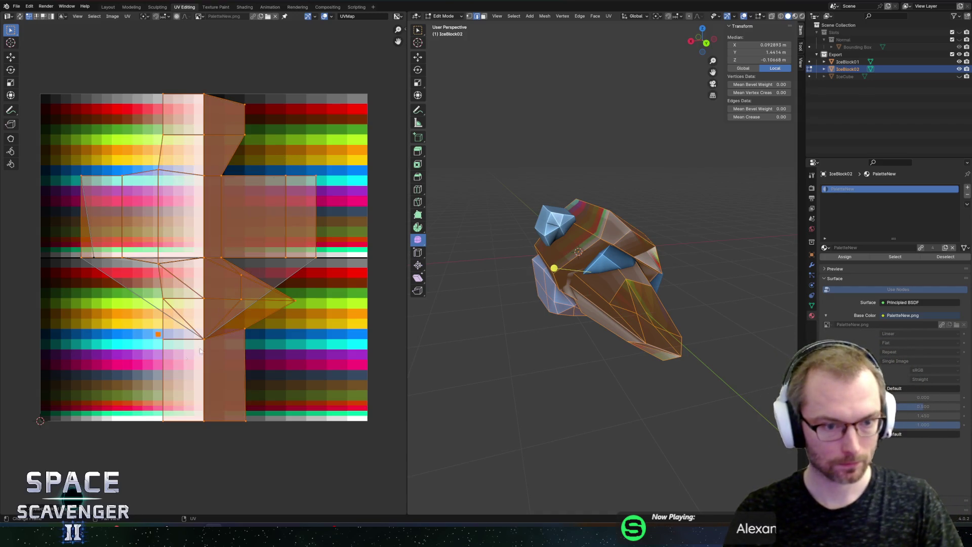
left_click(613, 308)
key("l")
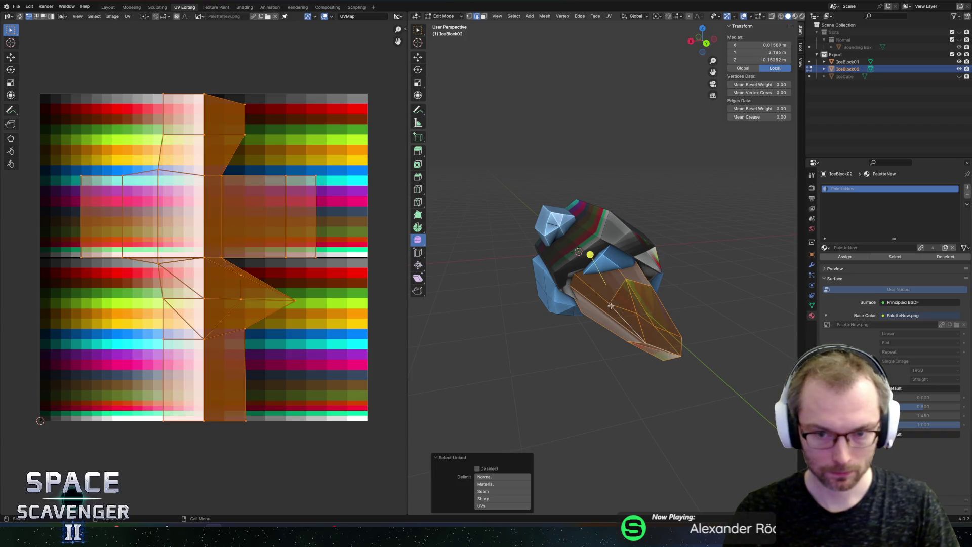
key("l")
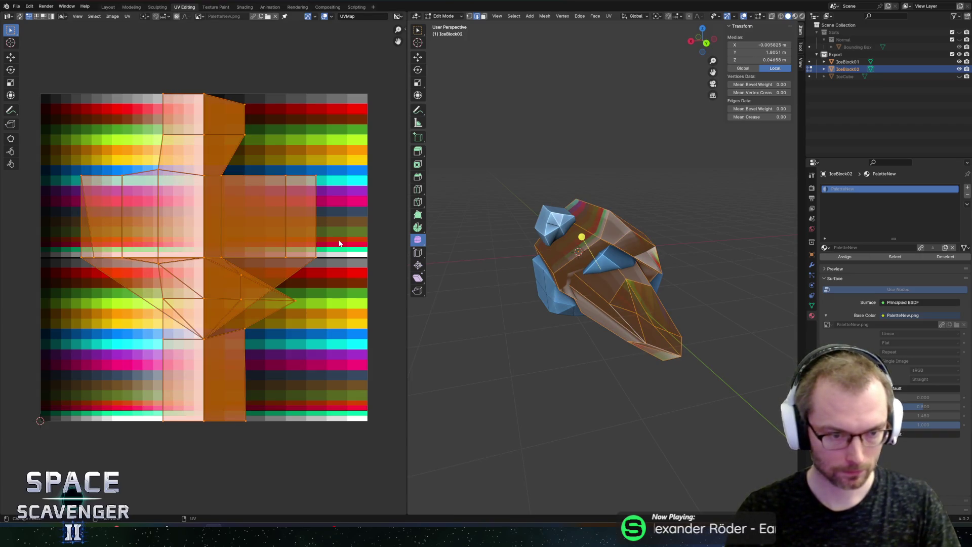
key("s")
left_click(229, 252)
key("g")
left_click(223, 319)
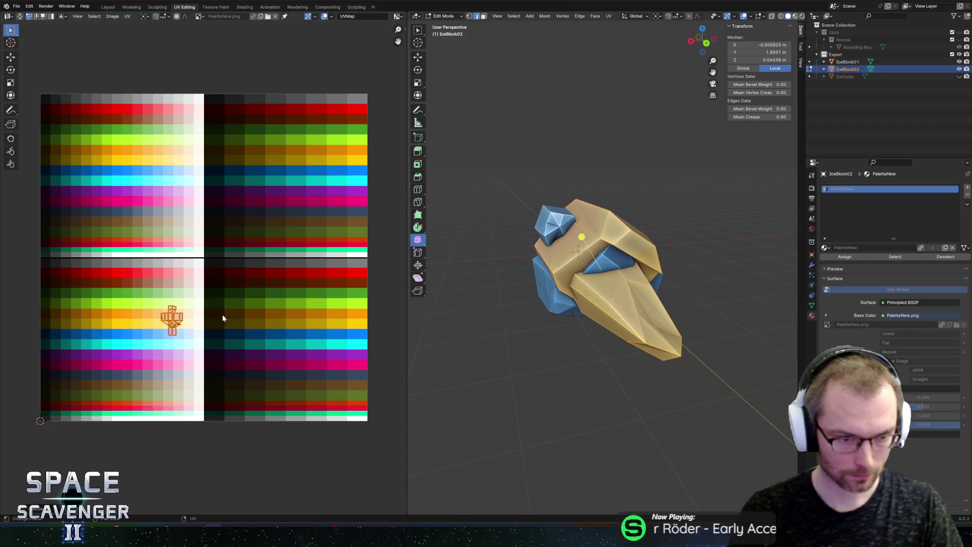
key("g")
left_click(195, 317)
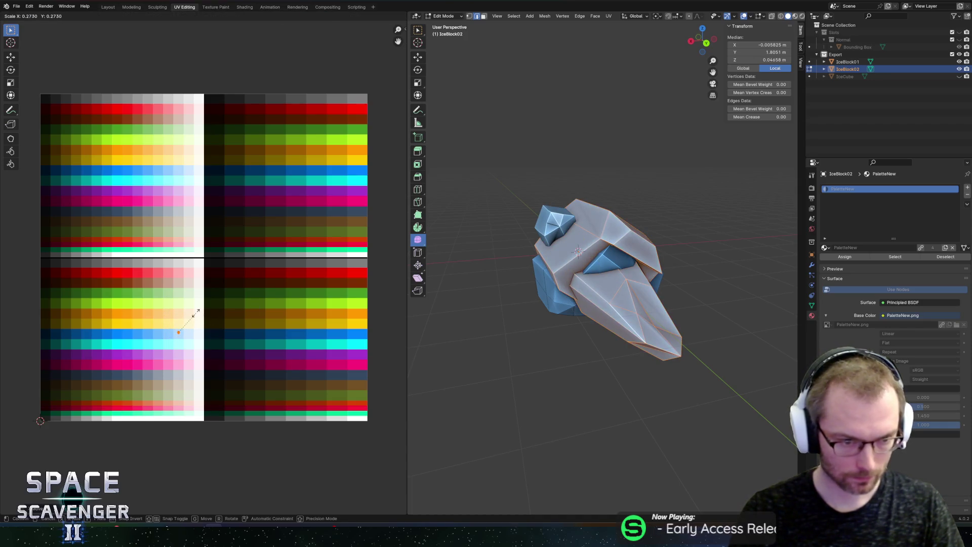
key("Tab")
Select one connected shard and shift it down along Z and sideways along X
middle_click_drag(612, 233, 610, 248)
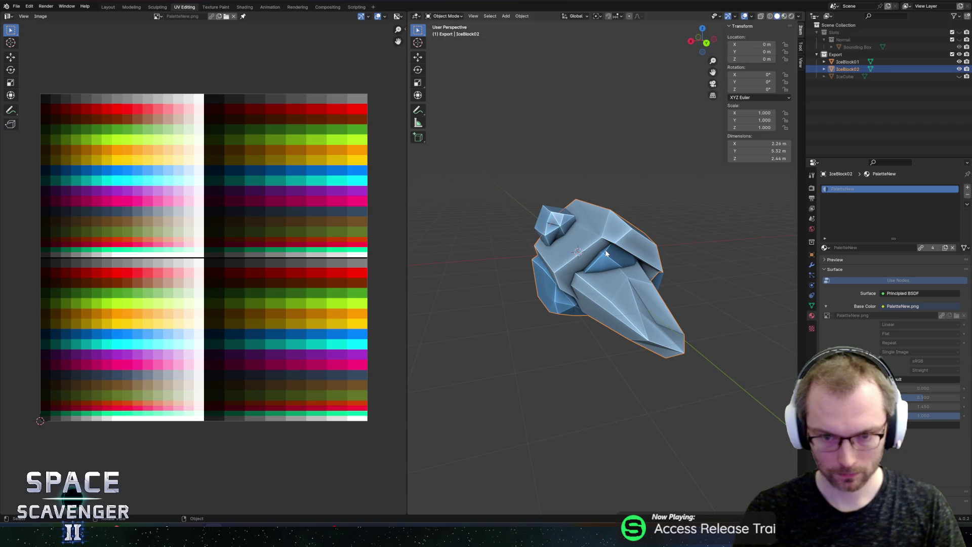
key("Tab")
key("Tab")
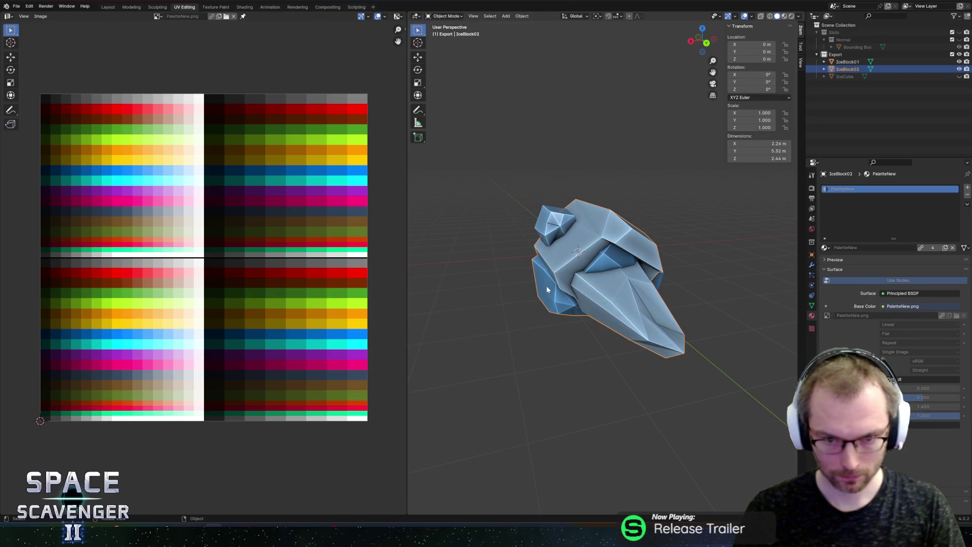
key("Tab")
key("l")
middle_click_drag(548, 288, 594, 243)
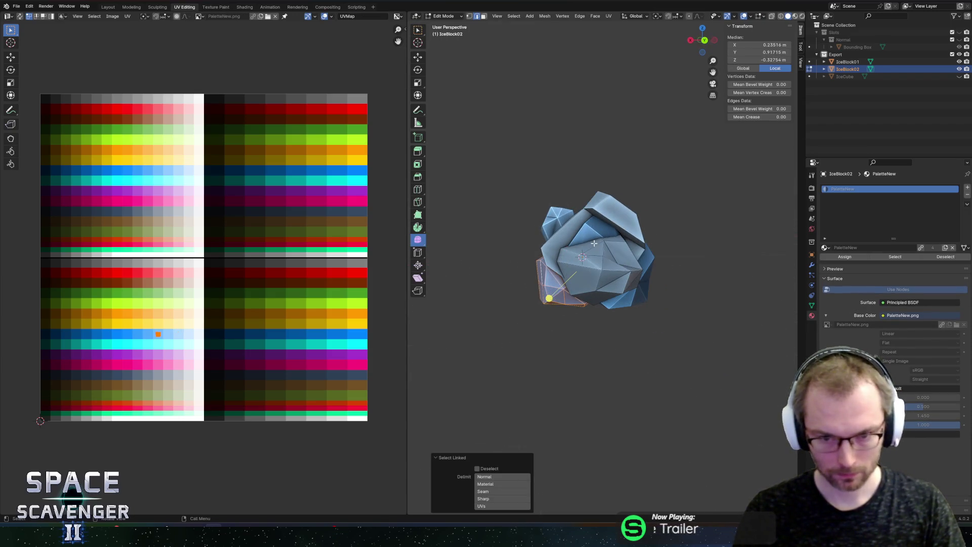
key("g")
key("z")
left_click(605, 283)
key("g")
key("x")
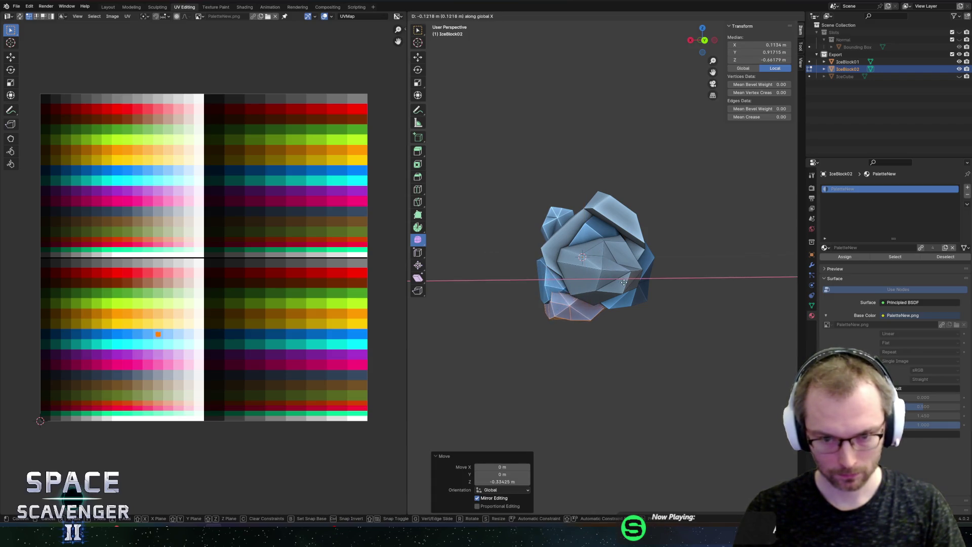
left_click(658, 280)
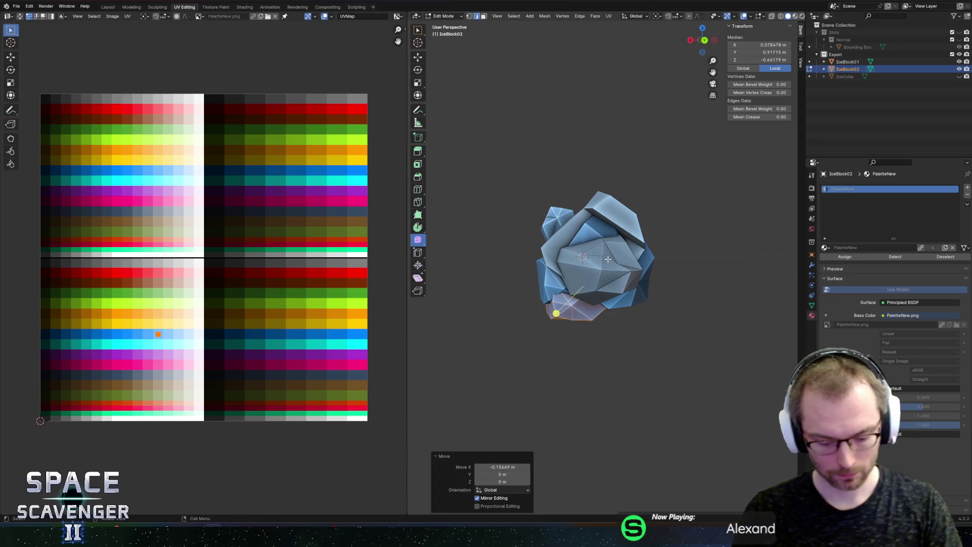
With a Bounding Box Center pivot, rotate the lower chunk around Y and move it along X and Z
key("comma")
key("period")
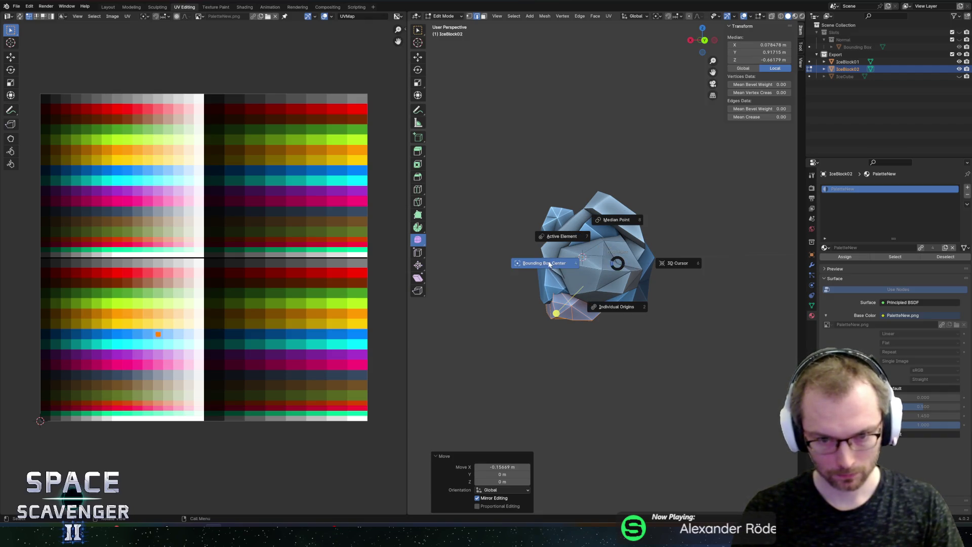
left_click(549, 264)
mouse_move(549, 263)
middle_mouse_down()
mouse_move(605, 257)
mouse_move(559, 253)
middle_mouse_up()
key("r")
key("y")
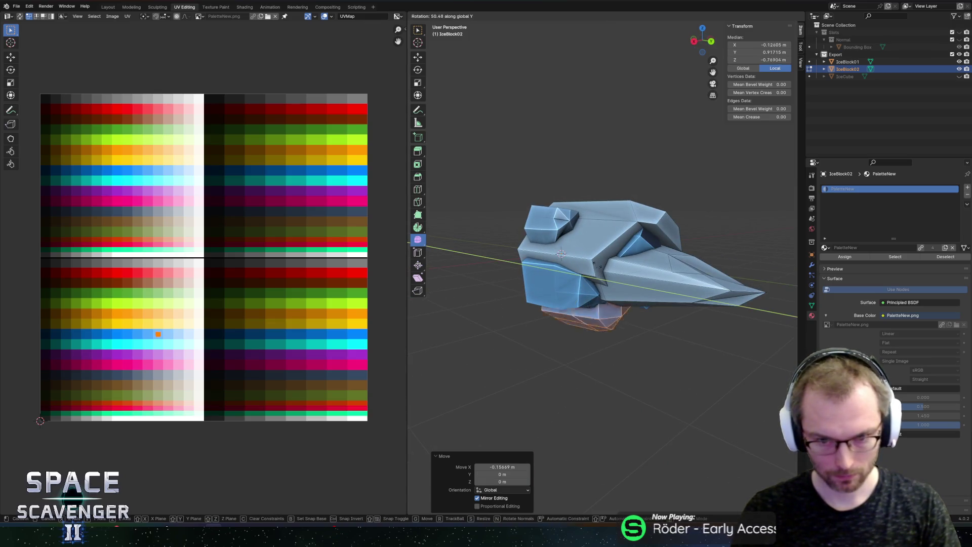
left_click(590, 237)
key("g")
key("x")
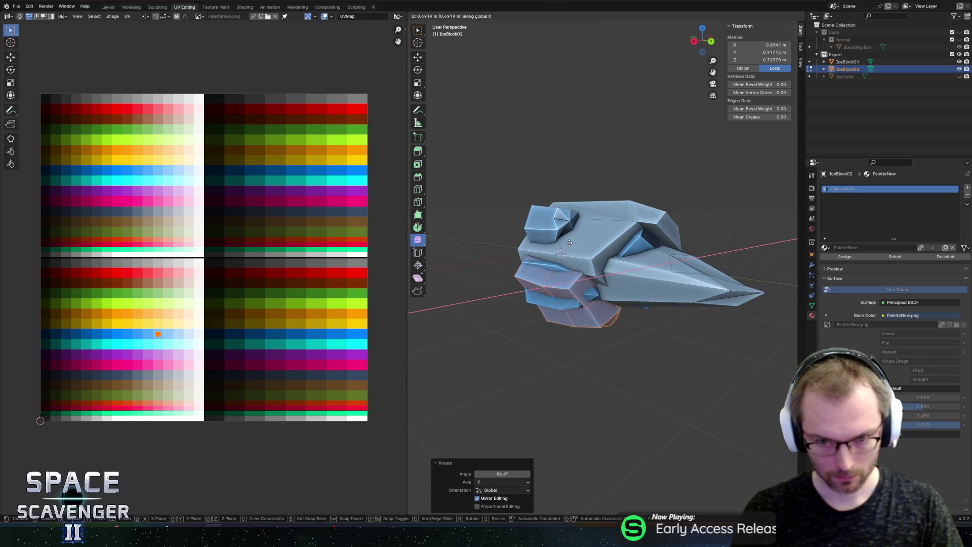
left_click(591, 248)
key("g")
key("z")
left_click(592, 250)
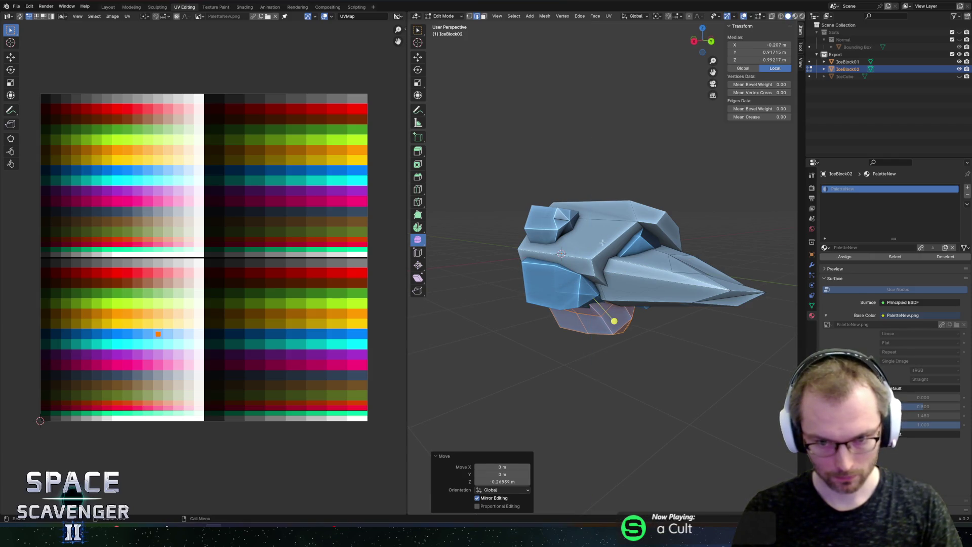
Lift the chunk along Z, rotate it 45° around Y, and settle its final height
mouse_move(592, 250)
middle_mouse_down()
mouse_move(672, 199)
mouse_move(651, 213)
mouse_move(633, 170)
middle_mouse_up()
key("g")
key("z")
left_click(651, 195)
key("r")
key("z")
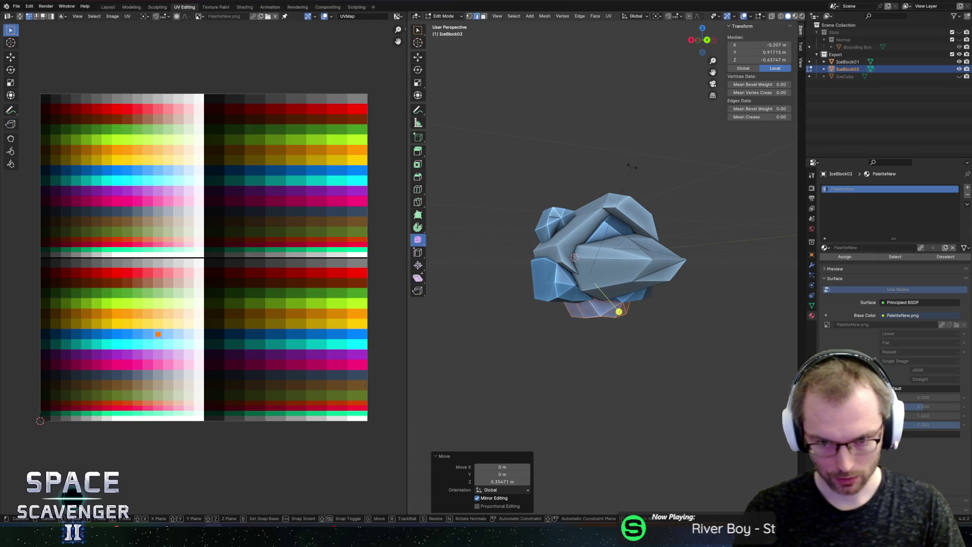
key("y")
left_click(577, 161)
key("g")
key("z")
left_click(552, 176)
Back in Object Mode, view the block straight from the right side
key("Tab")
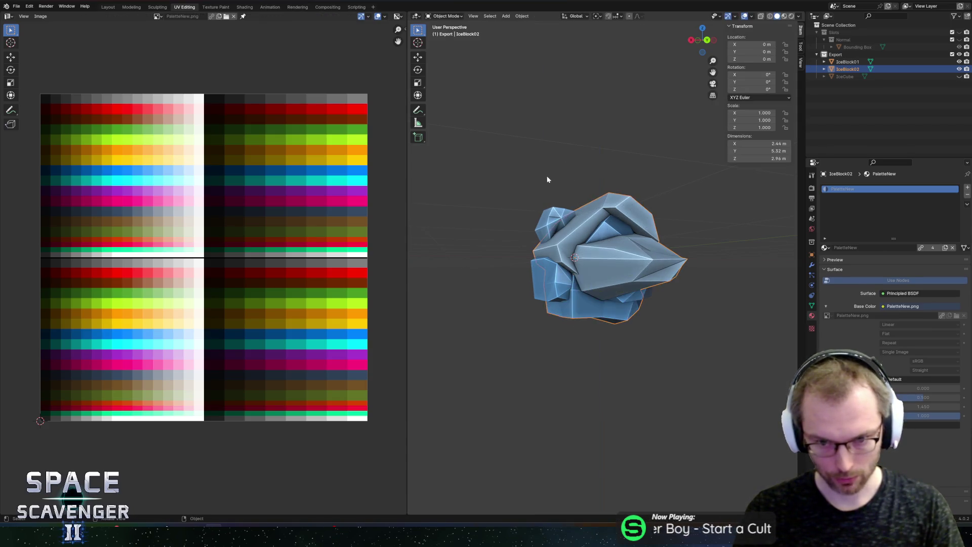
middle_click_drag(546, 175, 637, 170)
left_click(700, 42)
In X-ray vertex mode, box-select the back-end vertices and set the pivot to 3D Cursor
scroll(610, 184, "up", 5)
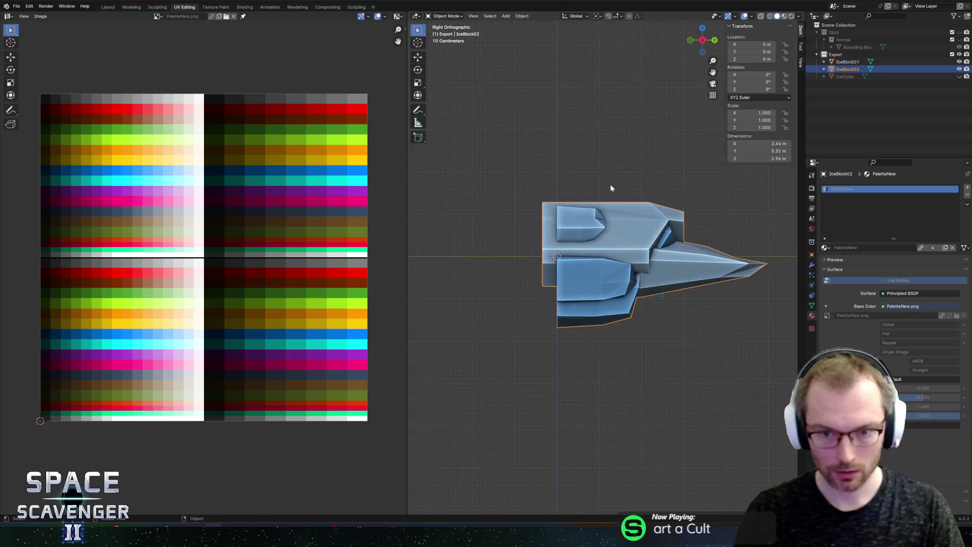
key("Tab")
key("alt+z")
key("1")
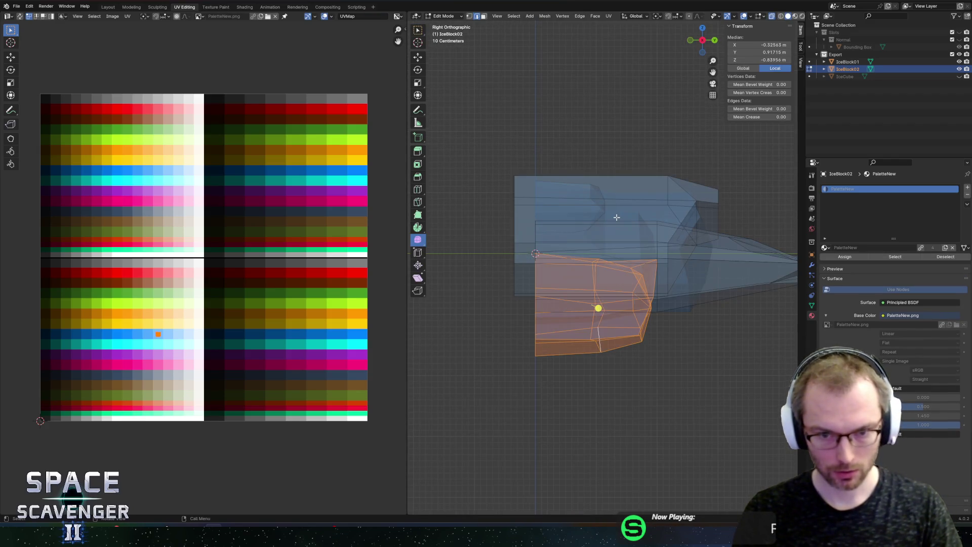
left_click_drag(456, 132, 527, 370)
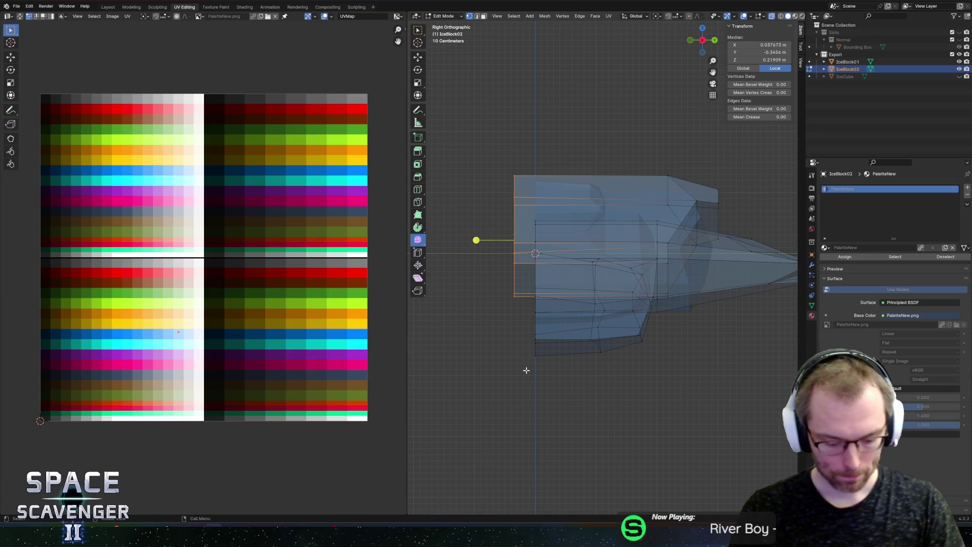
key("period")
left_click(585, 371)
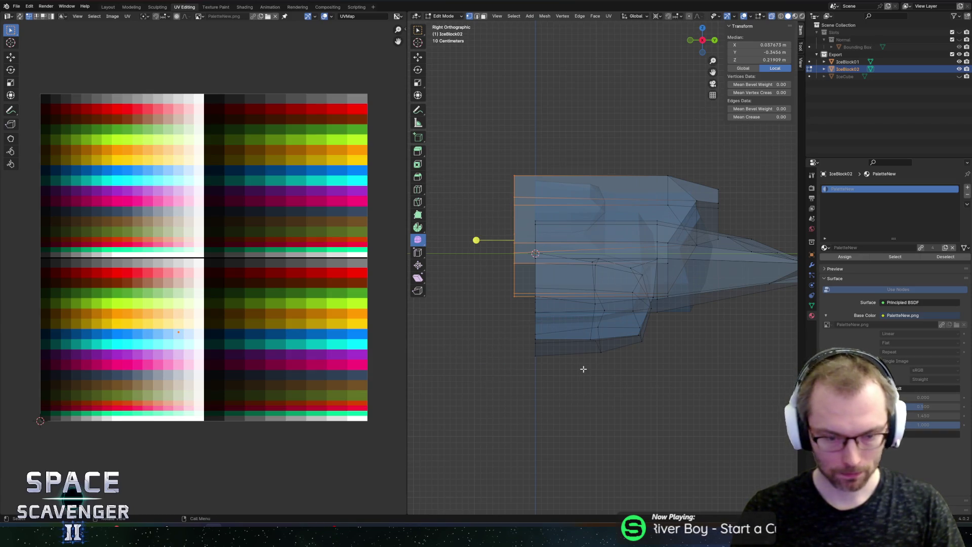
key("g")
key("y")
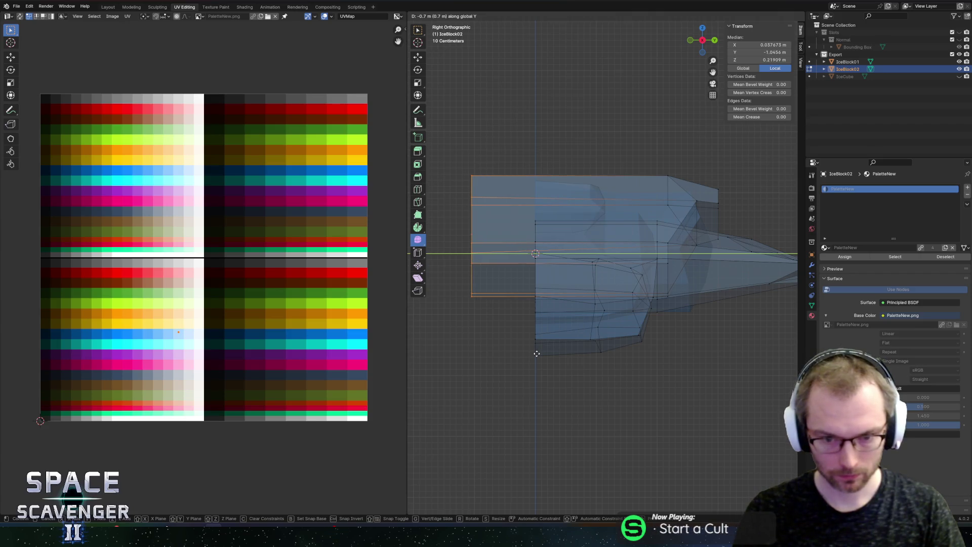
key("Escape")
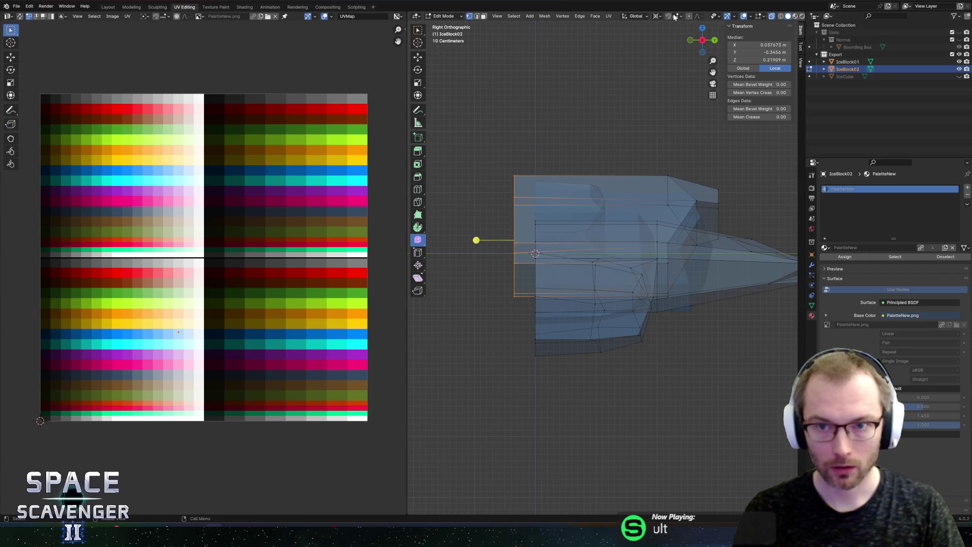
Enable snapping and snap the back vertices onto the Y 0 centre line, then open FBX export
left_click(675, 16)
left_click(669, 59)
key("g")
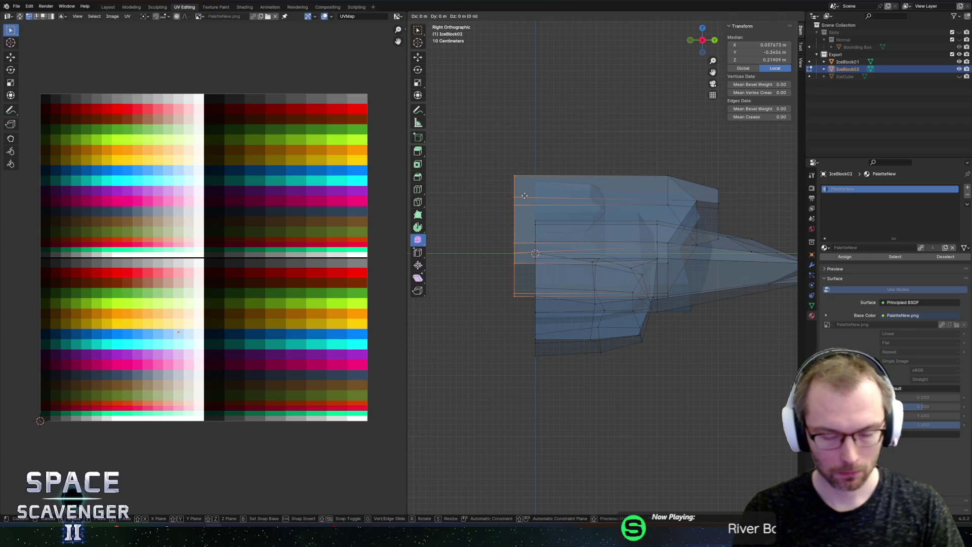
left_click(524, 196)
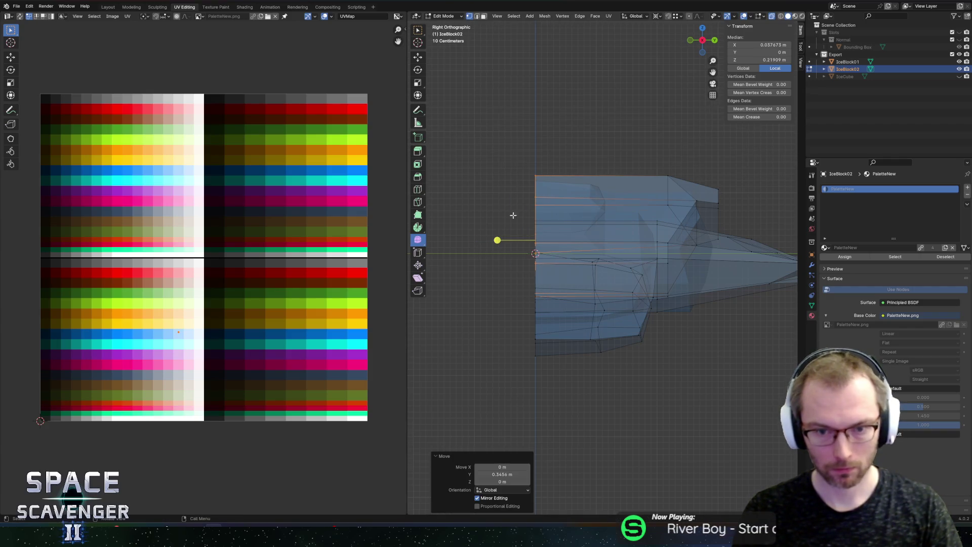
scroll(513, 215, "down", 2)
key("Tab")
mouse_move(501, 221)
middle_mouse_down()
mouse_move(612, 176)
mouse_move(602, 208)
middle_mouse_up()
key("ctrl+shift+e")
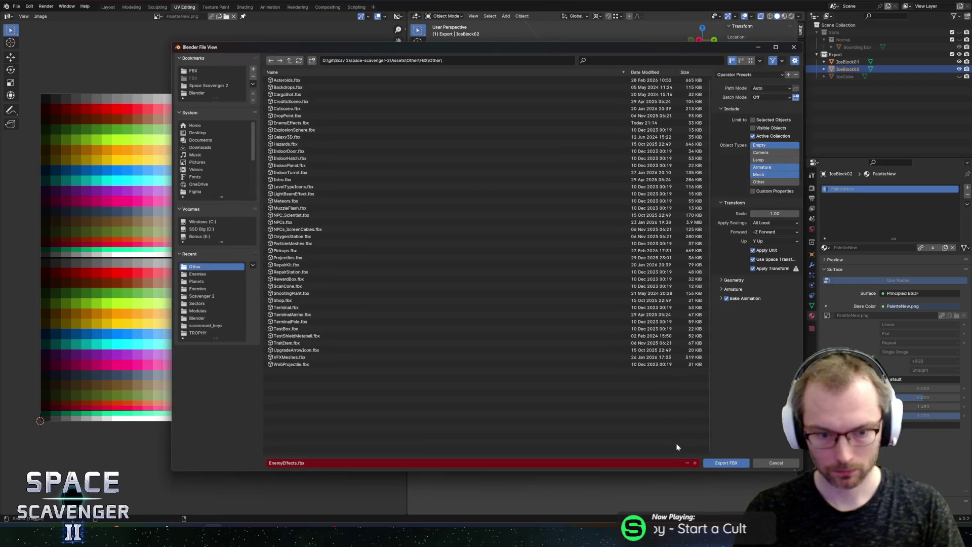
Export the FBX and set GlacierIceBlock's Cube Mesh Filter to IceBlock02 in Unity
left_click(723, 467)
key("alt+Tab")
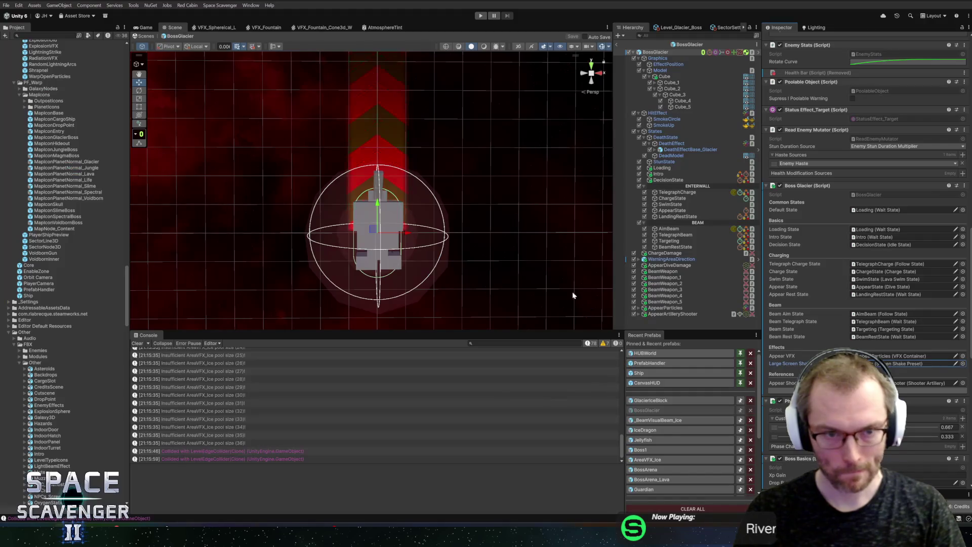
left_click(652, 400)
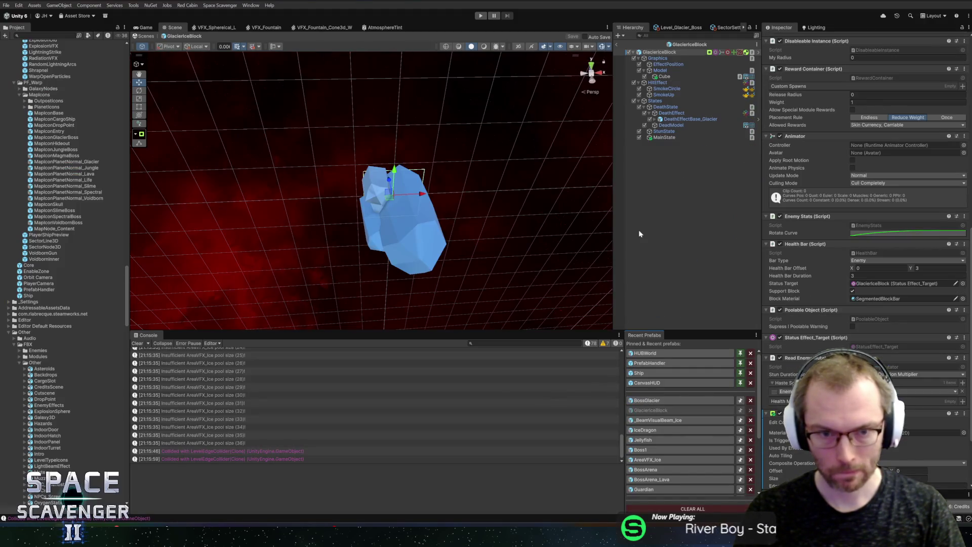
left_click(663, 76)
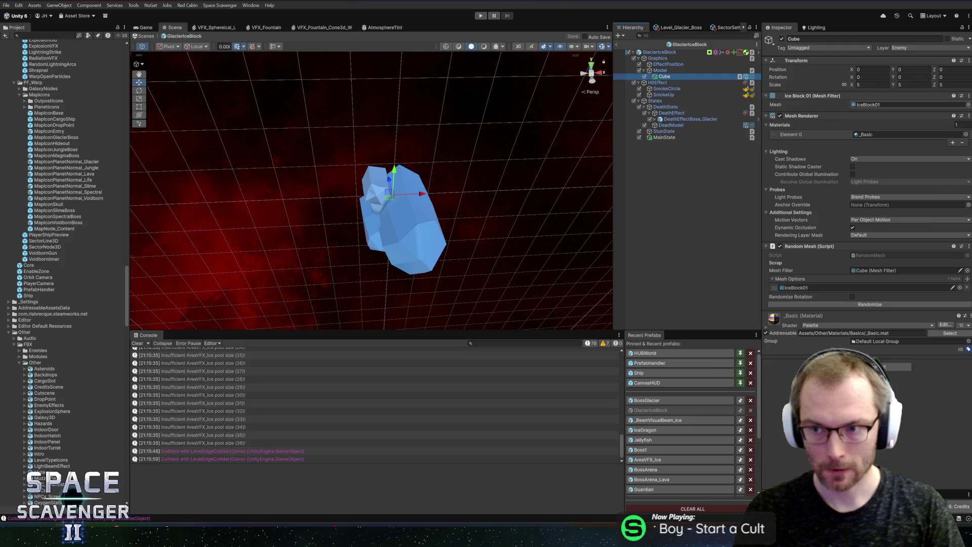
left_click(960, 288)
double_click(733, 251)
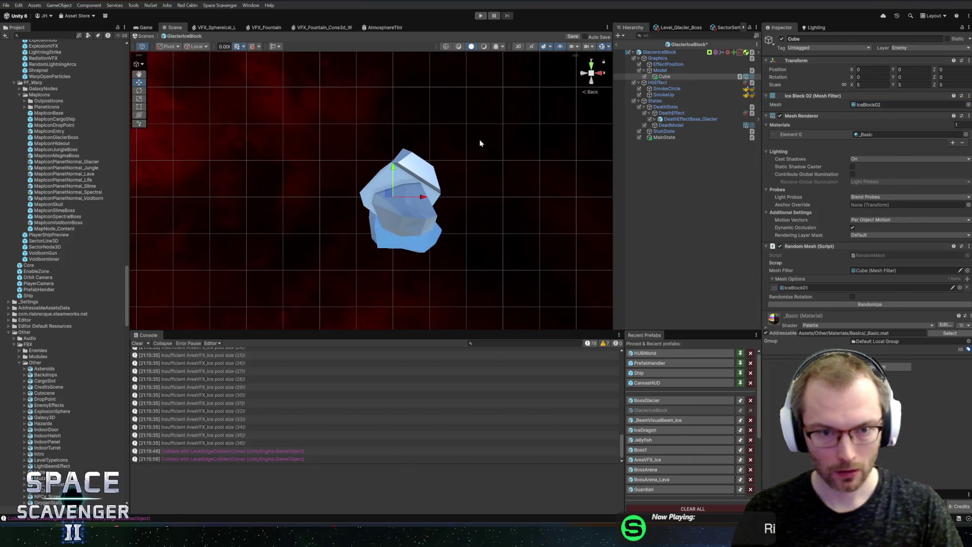
key("alt+Tab")
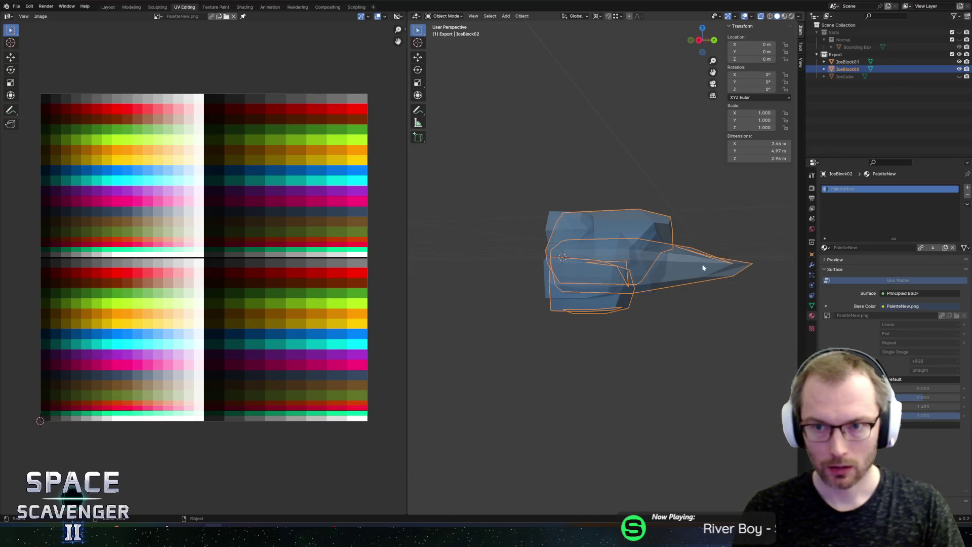
Scale the whole IceBlock02 mesh to 0.835 along Y around the 3D cursor
key("Tab")
middle_click_drag(727, 275, 686, 260)
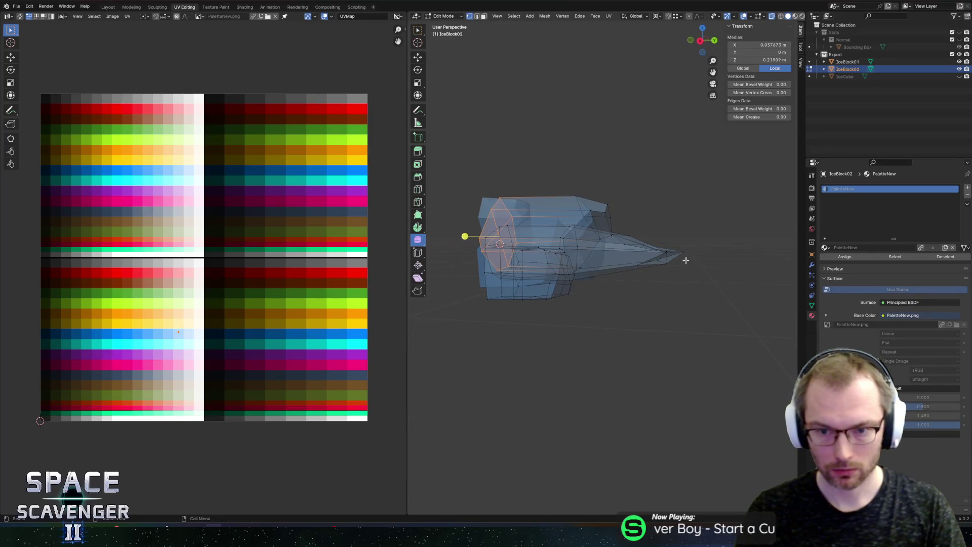
key("a")
key("period")
left_click(766, 258)
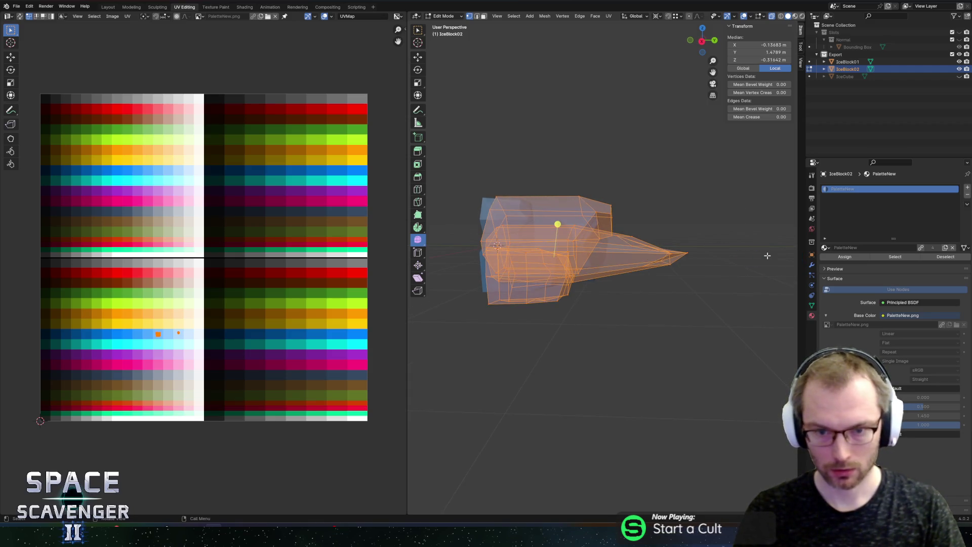
key("s")
key("y")
left_click(723, 257)
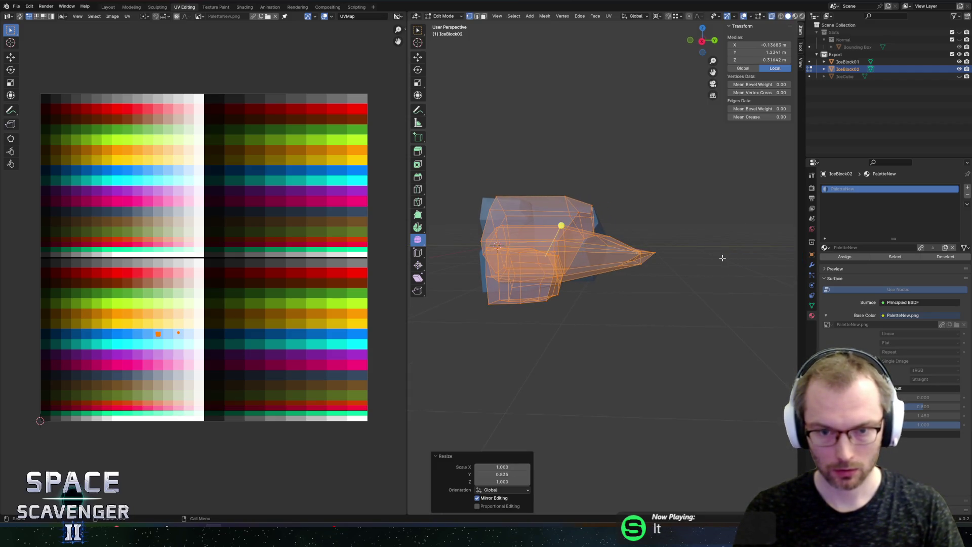
key("Tab")
Re-export the shortened IceBlock02 to FBX and return to Unity
key("ctrl+shift+e")
left_click(743, 463)
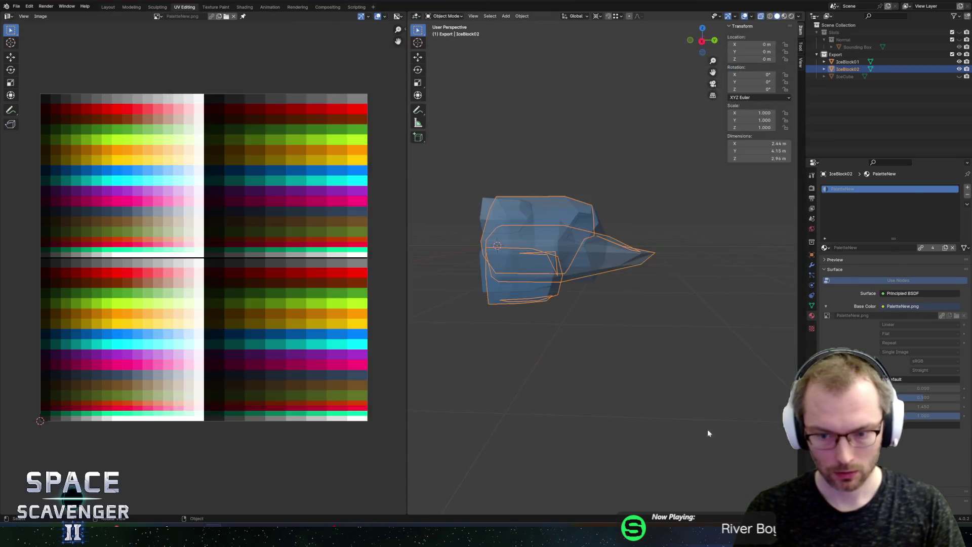
key("alt+Tab")
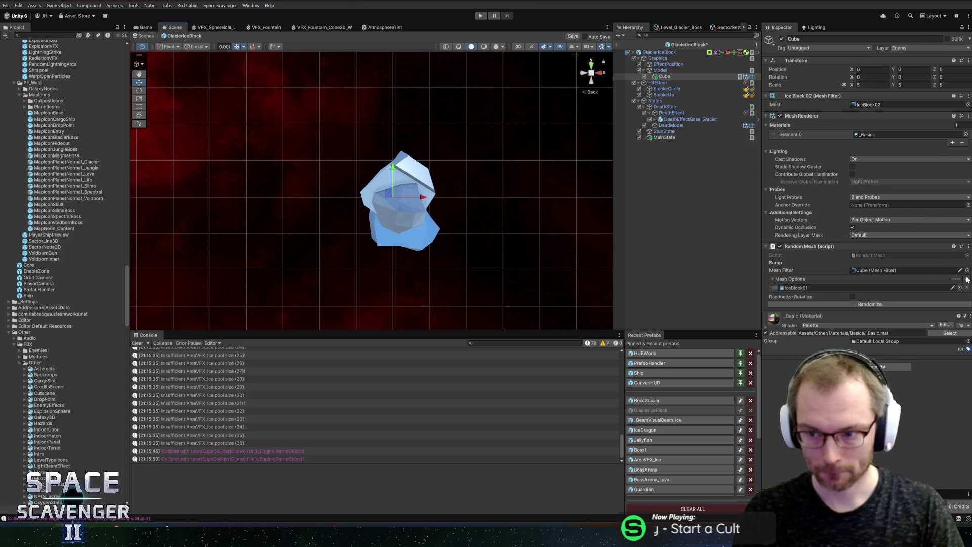
Add IceBlock02 as a second Random Mesh option, exit the prefab, and enter Play mode
left_click(954, 300)
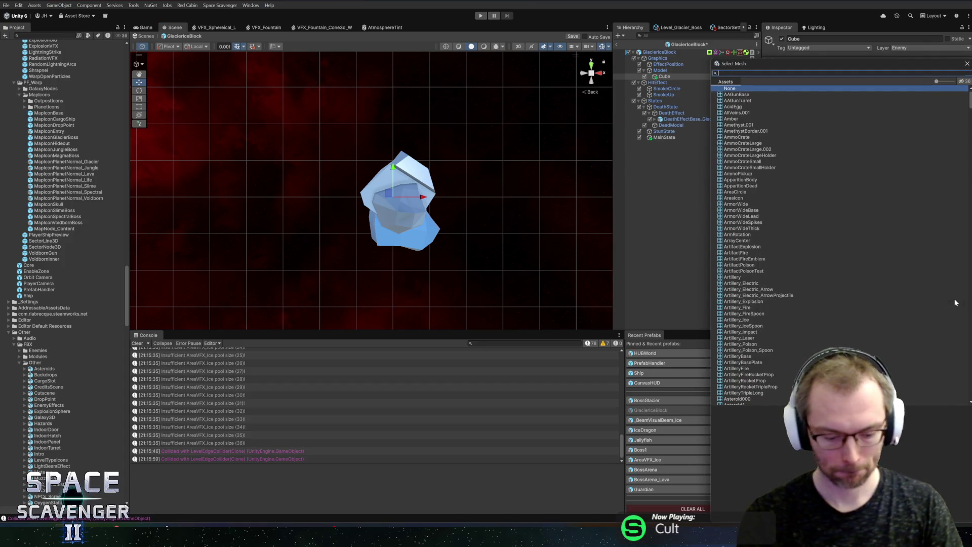
type("iceblock")
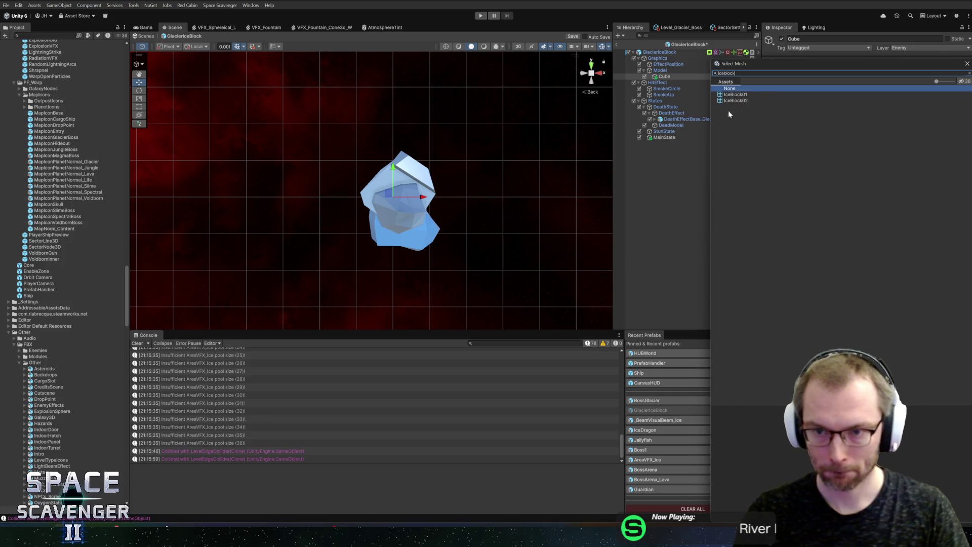
double_click(734, 101)
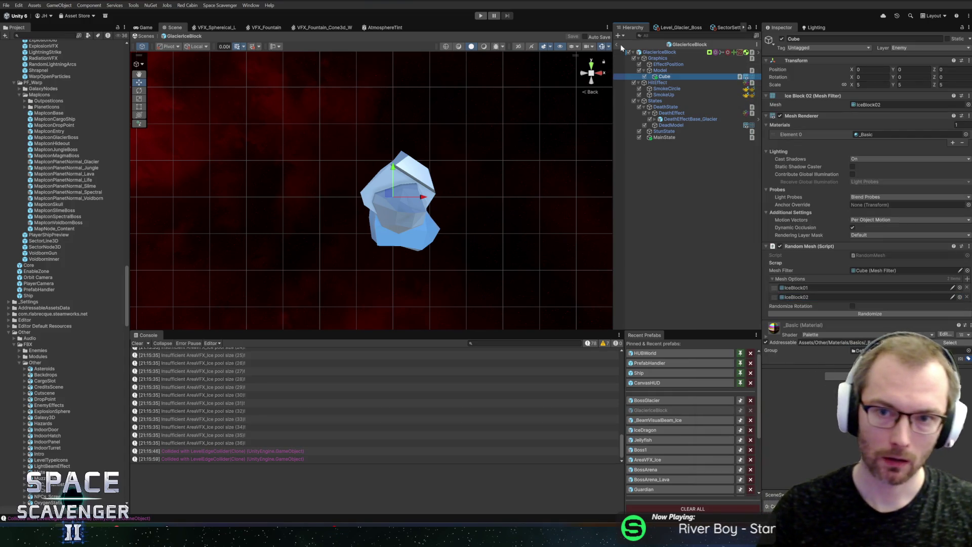
left_click(621, 44)
left_click(477, 16)
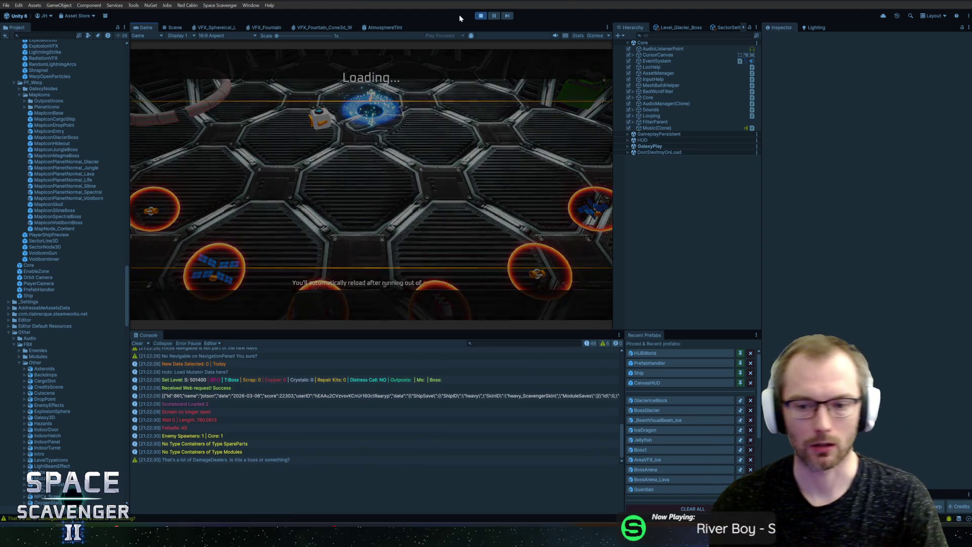
Maximize the game view and run 'spawn GlacierIceBlock' in the debug console
double_click(149, 26)
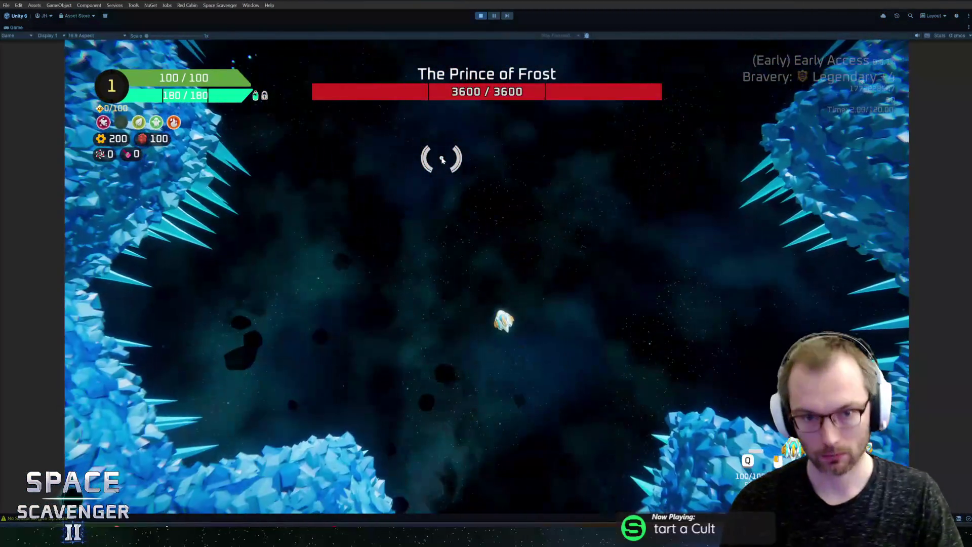
key("grave")
type("spoa")
key("BackSpace")
key("BackSpace")
key("BackSpace")
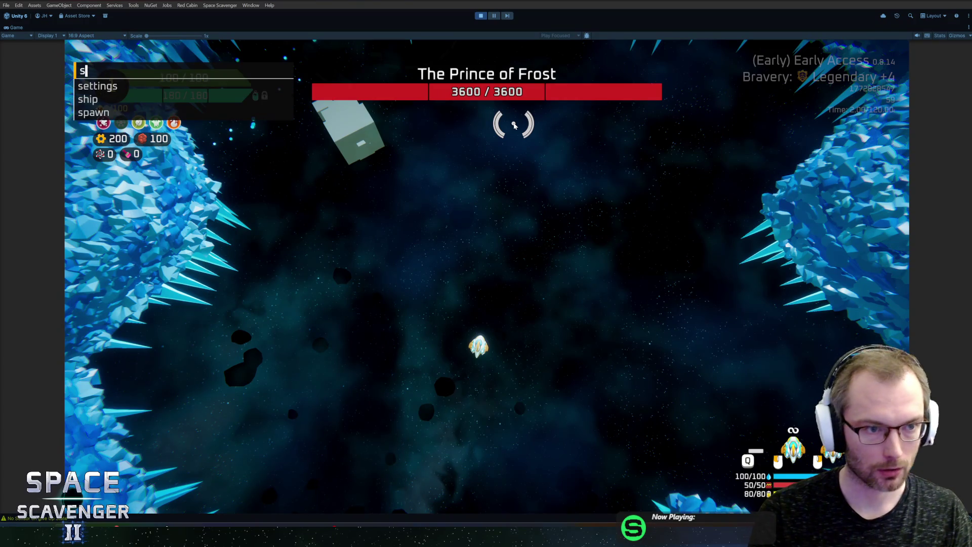
type("pawn glaci")
key("Tab")
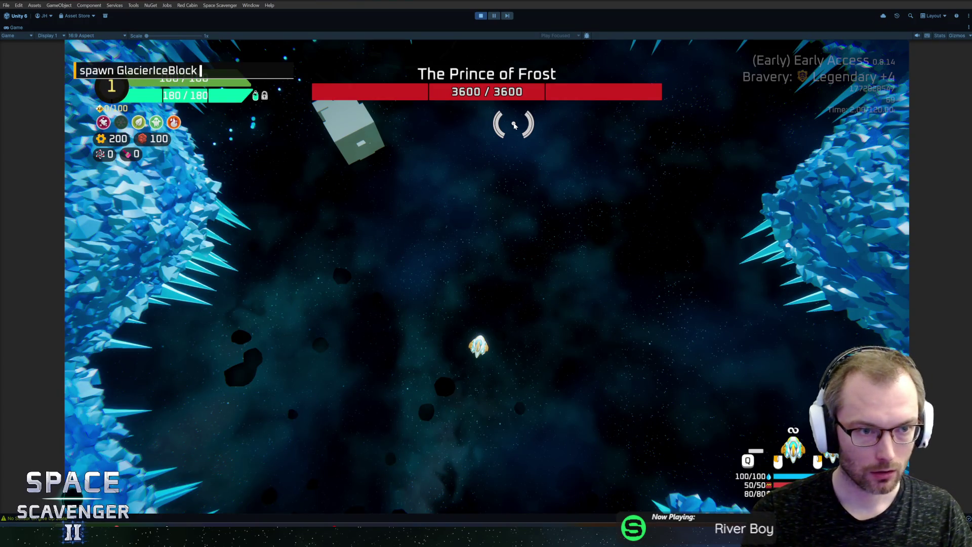
key("Return")
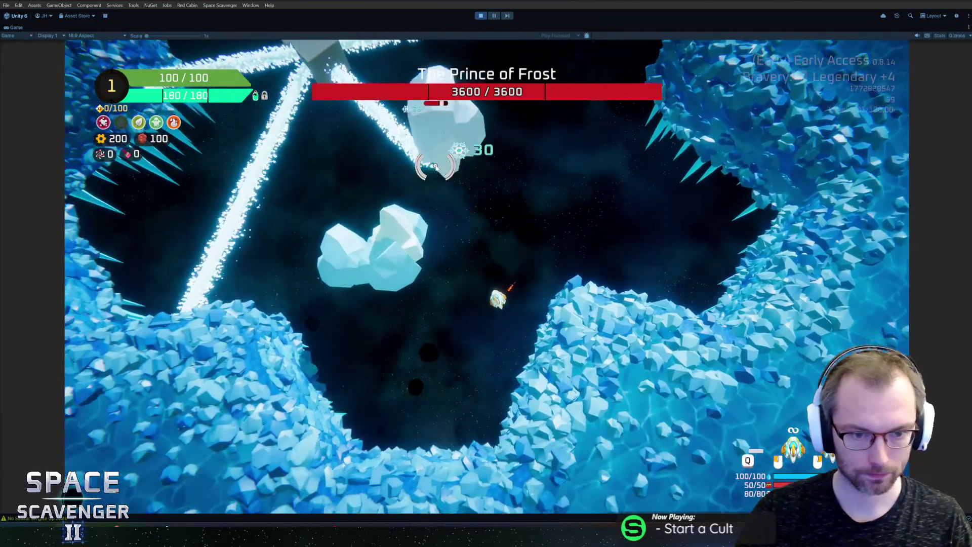
key("alt+Tab")
In Edit Mode, slide IceBlock02's small UV island left along X onto a neighbouring blue palette swatch
key("Tab")
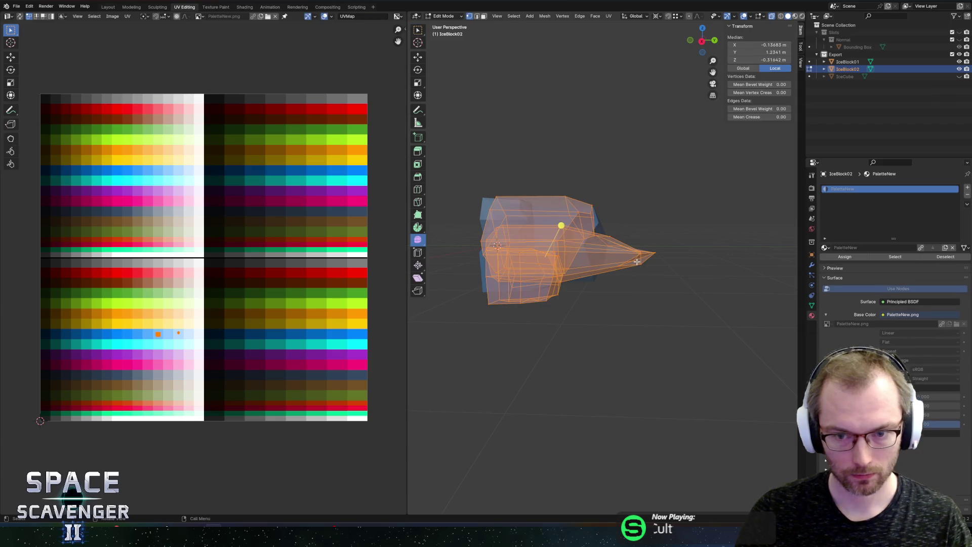
scroll(181, 325, "up", 6)
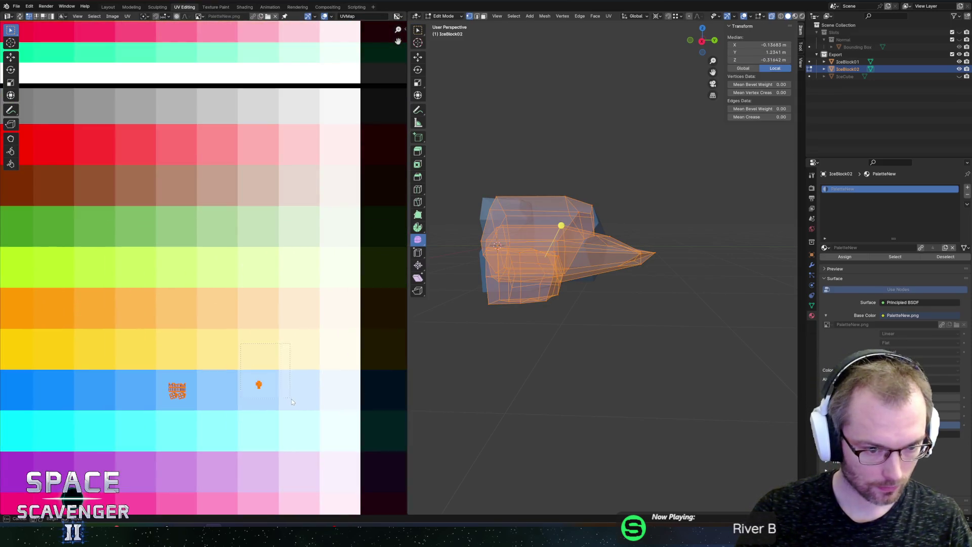
left_click_drag(291, 401, 292, 402)
key("g")
key("x")
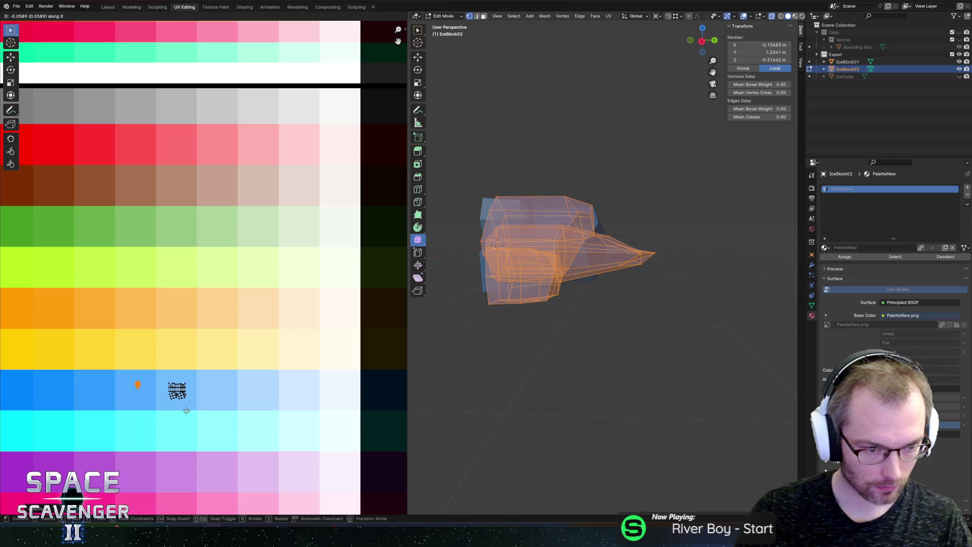
left_click(186, 410)
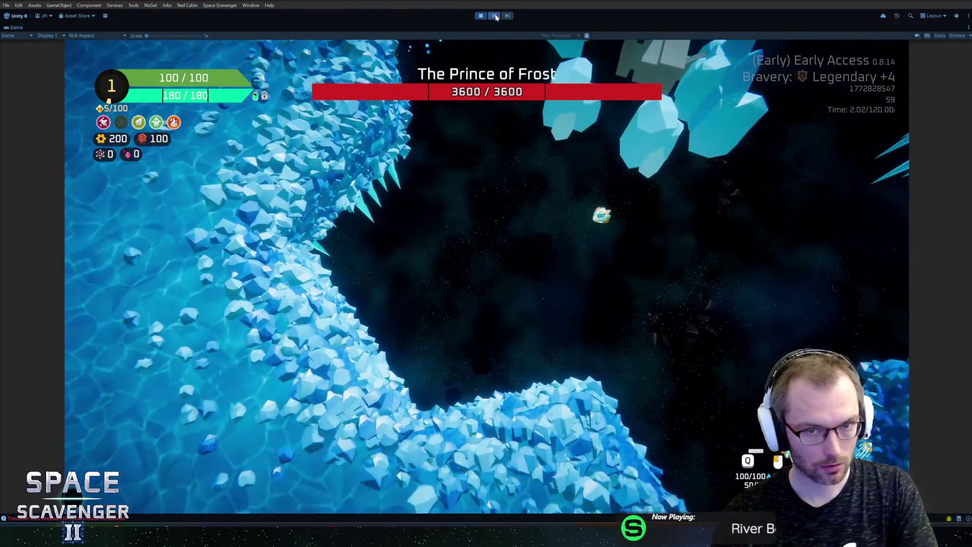
Restore the full editor, resume the game, inspect a console entry's stack trace, then pause again
left_click(495, 15)
left_click(495, 16)
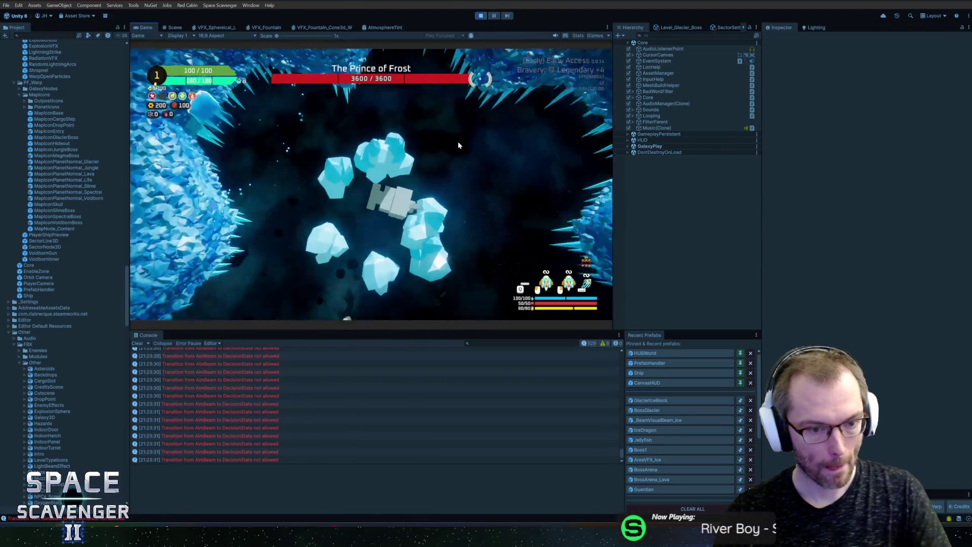
left_click(321, 388)
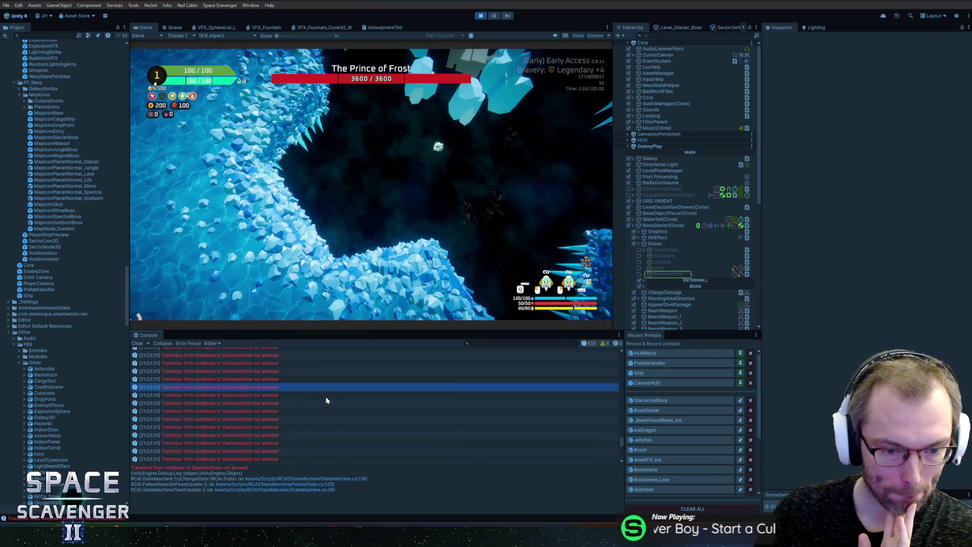
scroll(332, 402, "down", 3)
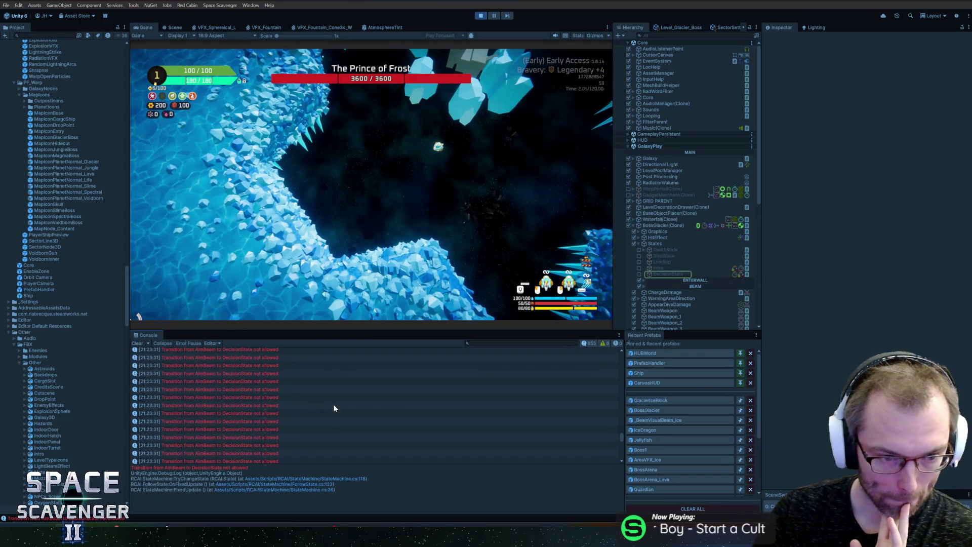
left_click(494, 17)
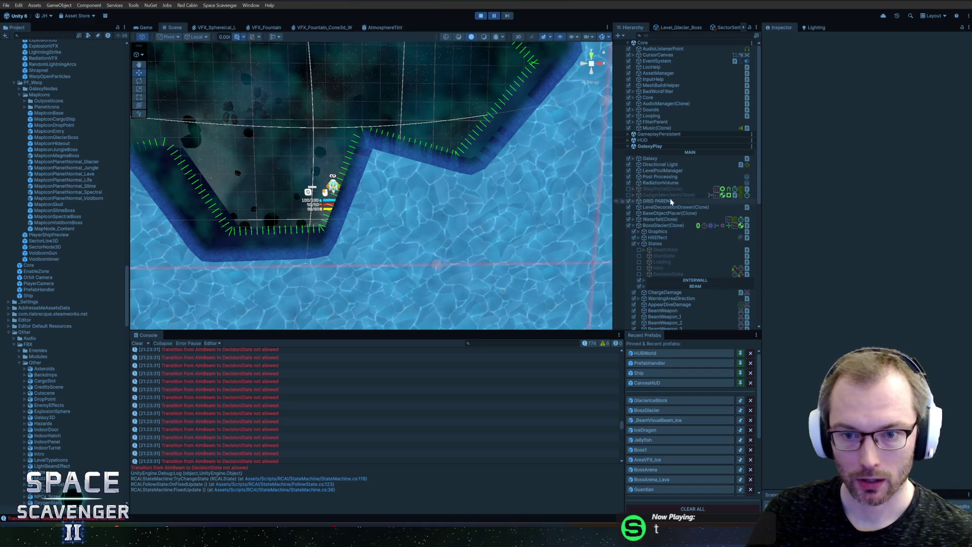
Select BossGlacier(Clone) and step through its state history entries, from SwimState to the current AimBeam
left_click(683, 226)
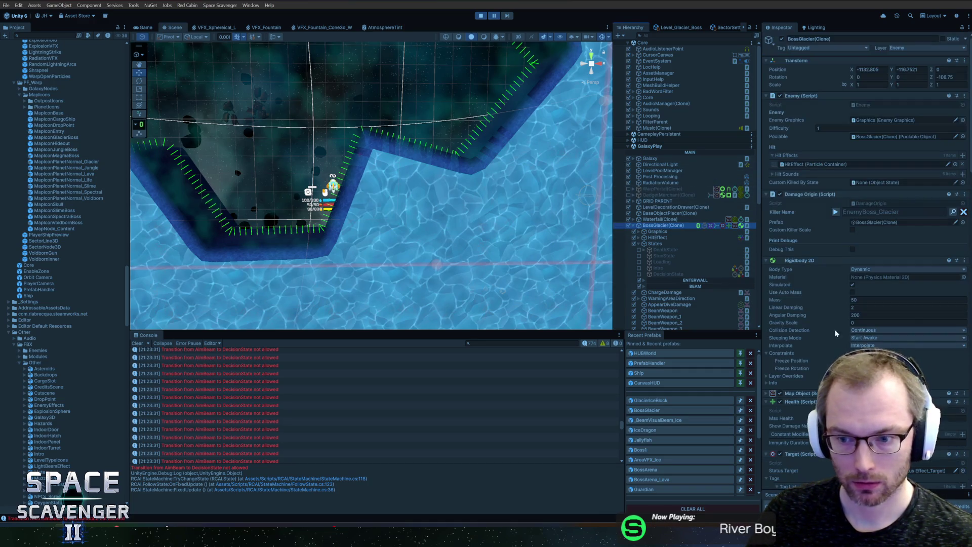
scroll(854, 331, "down", 15)
scroll(846, 328, "down", 1)
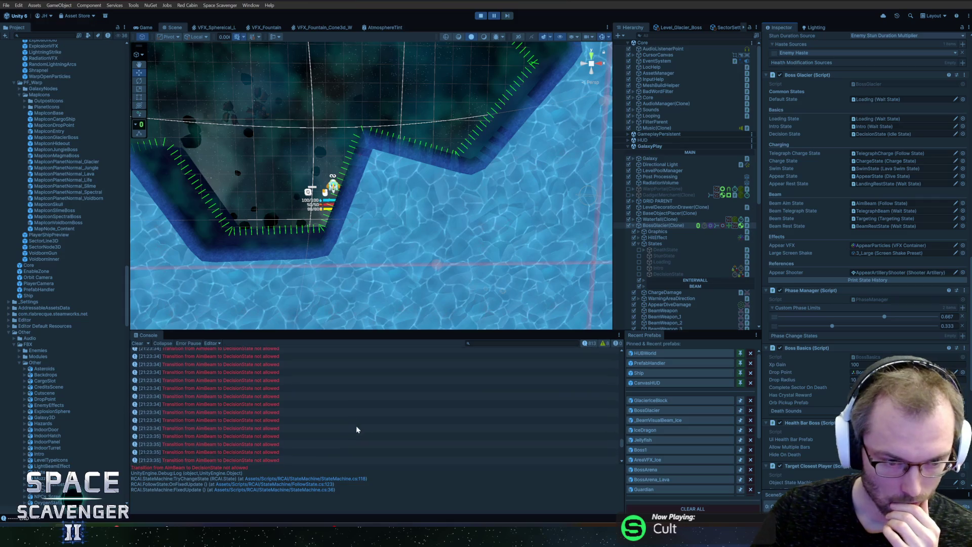
scroll(375, 422, "down", 3)
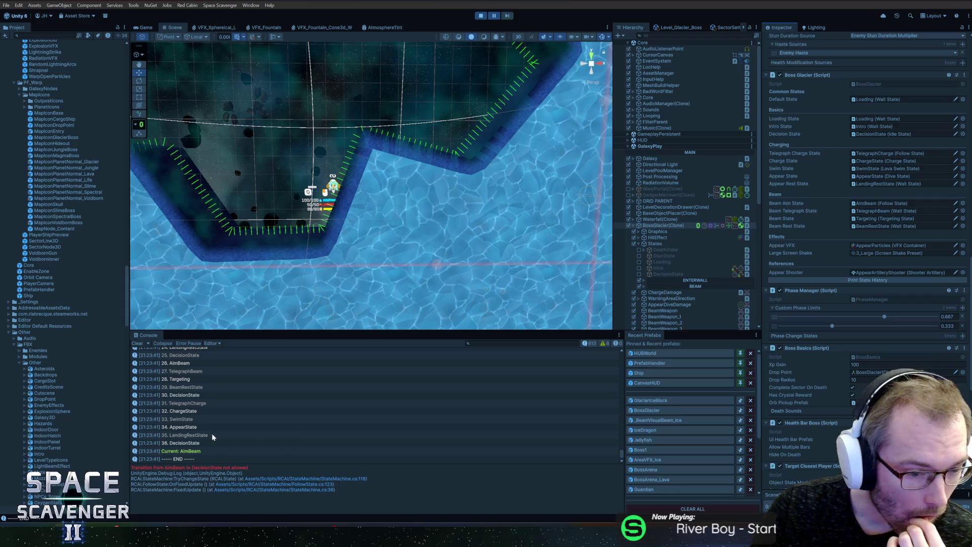
left_click(195, 420)
left_click(197, 429)
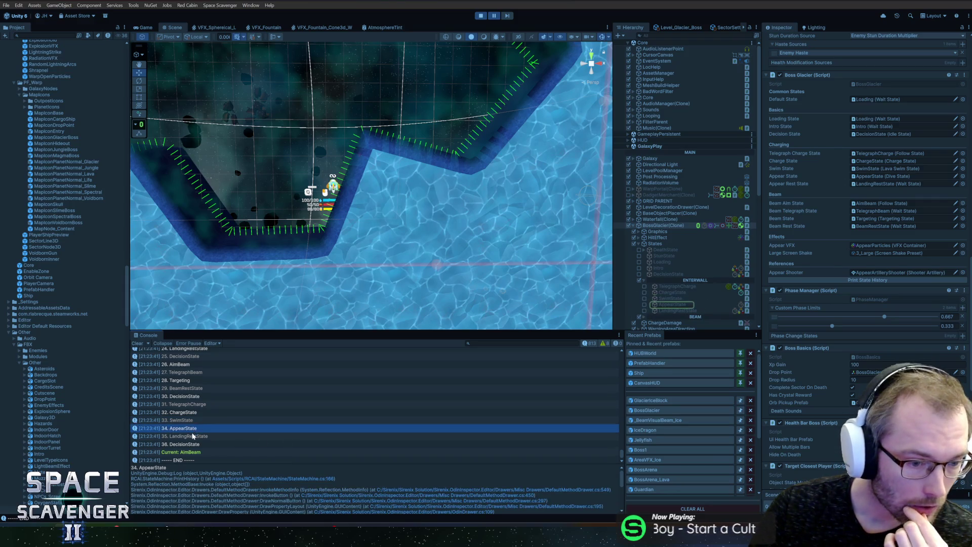
left_click(196, 436)
left_click(195, 445)
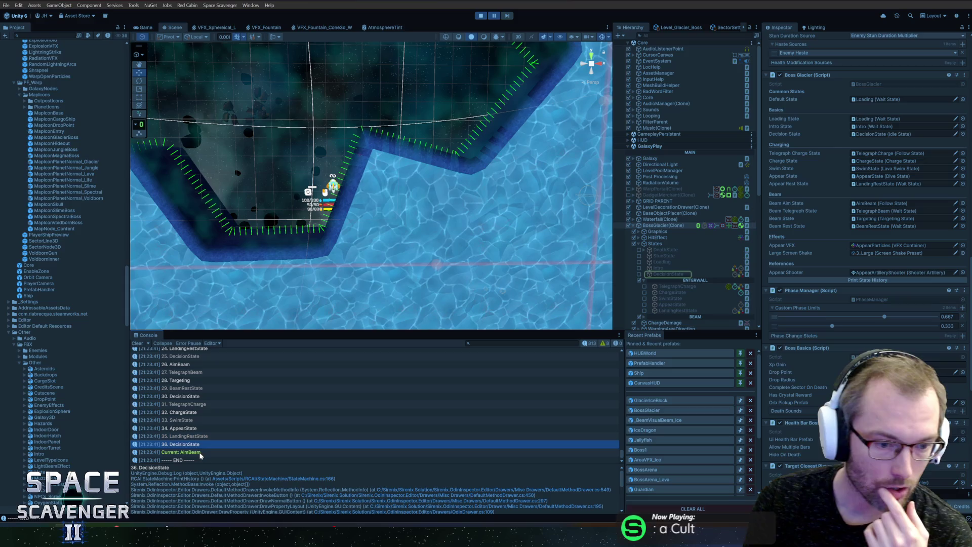
left_click(346, 451)
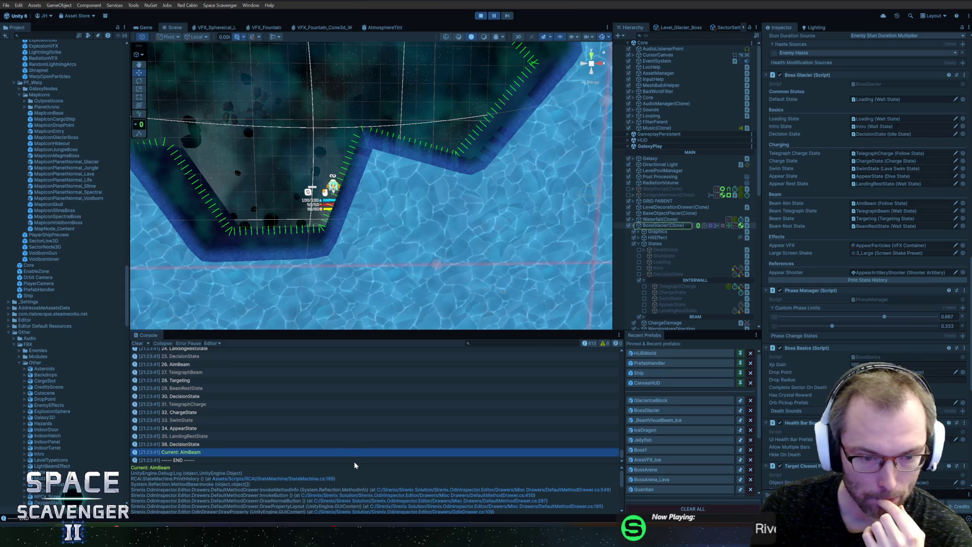
scroll(325, 397, "up", 10)
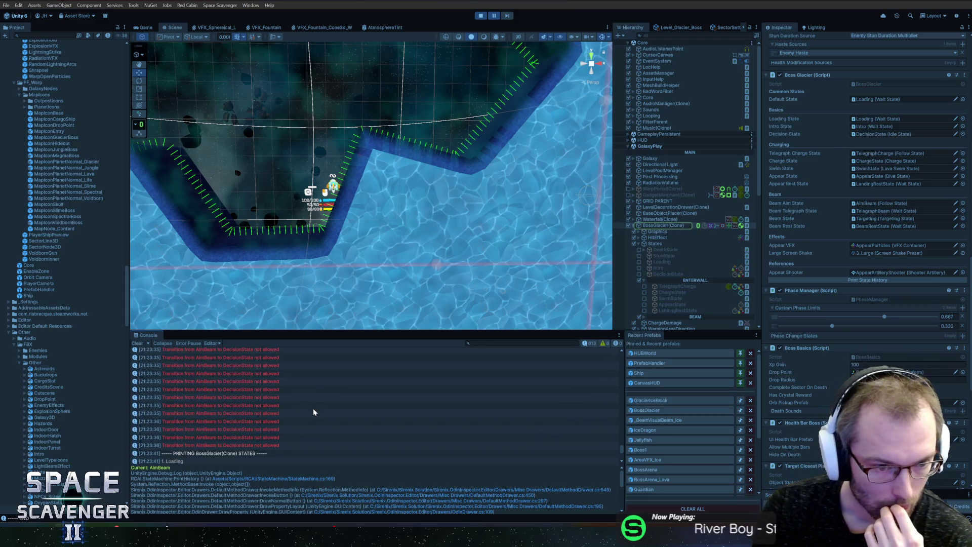
Frame the glacier boss, examine the AimBeam state under BEAM, then stop play mode
key("f")
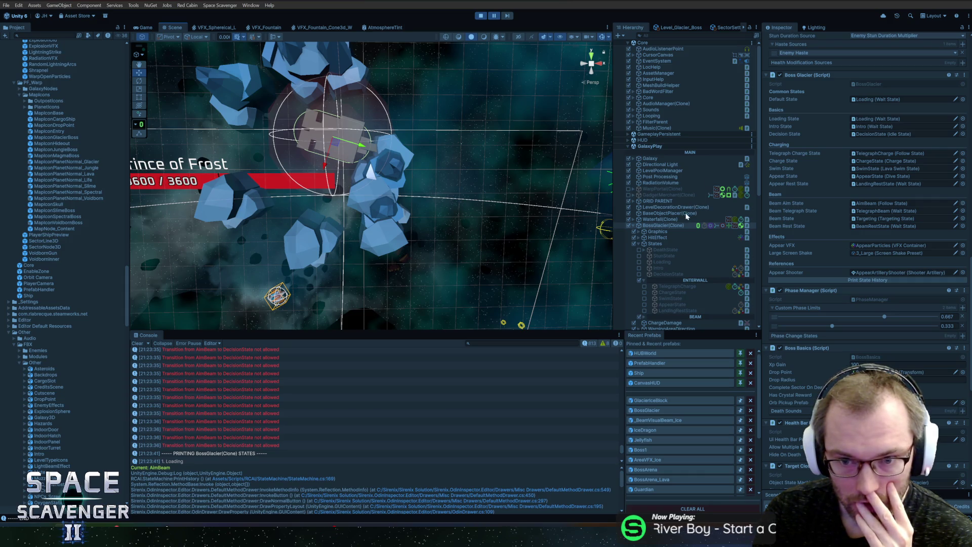
scroll(686, 228, "down", 5)
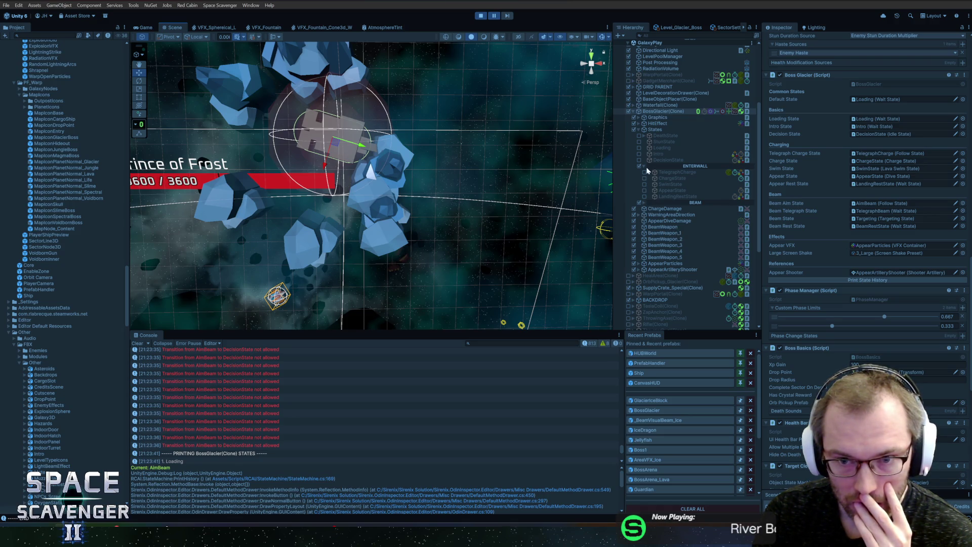
left_click(644, 202)
left_click(675, 209)
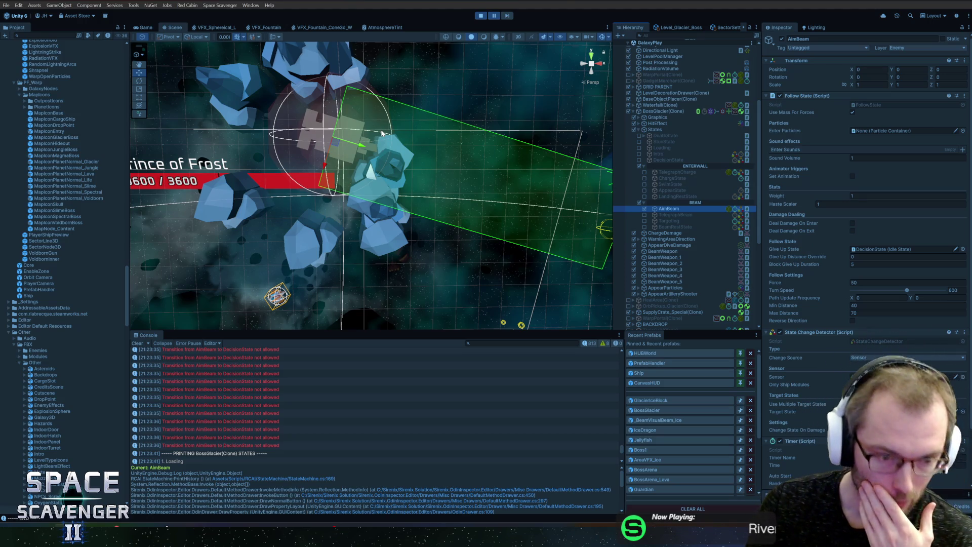
left_click(478, 19)
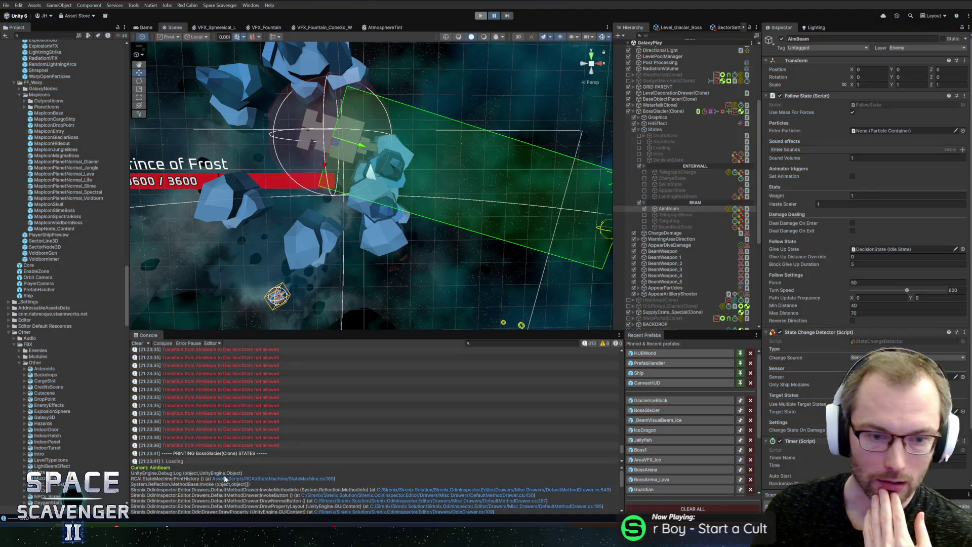
Open BossGlacier.cs in Rider and find beamAimState's transition setup in SetupTransitions
key("alt+Tab")
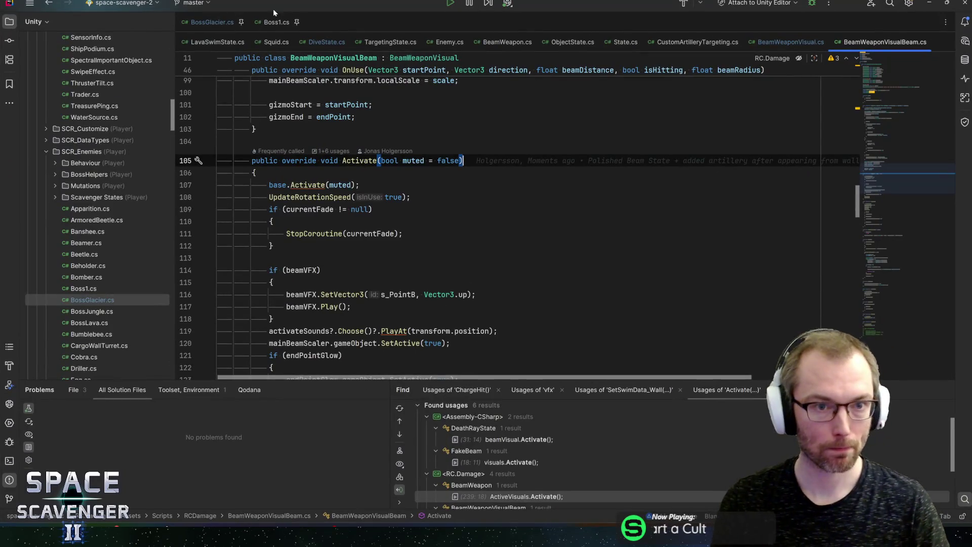
left_click(208, 21)
left_click(882, 89)
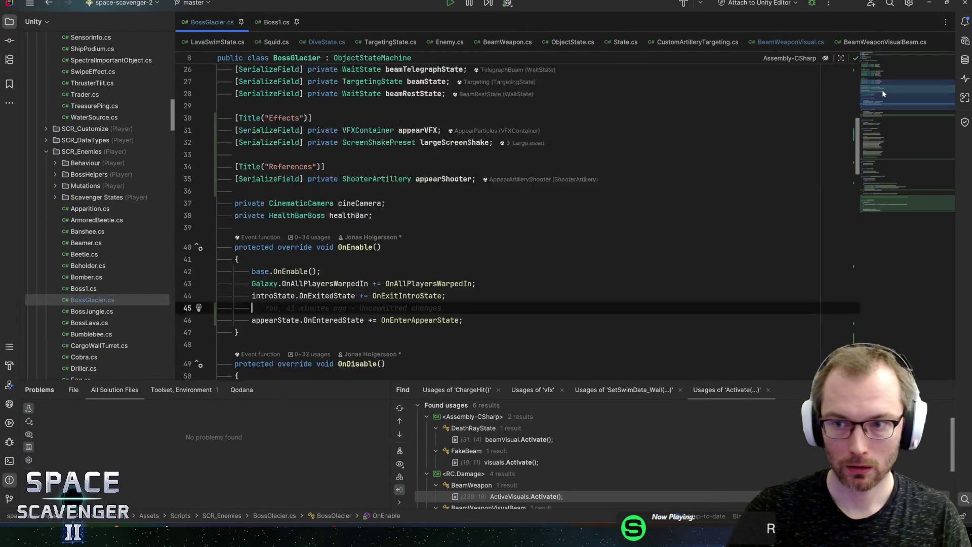
left_click(415, 134)
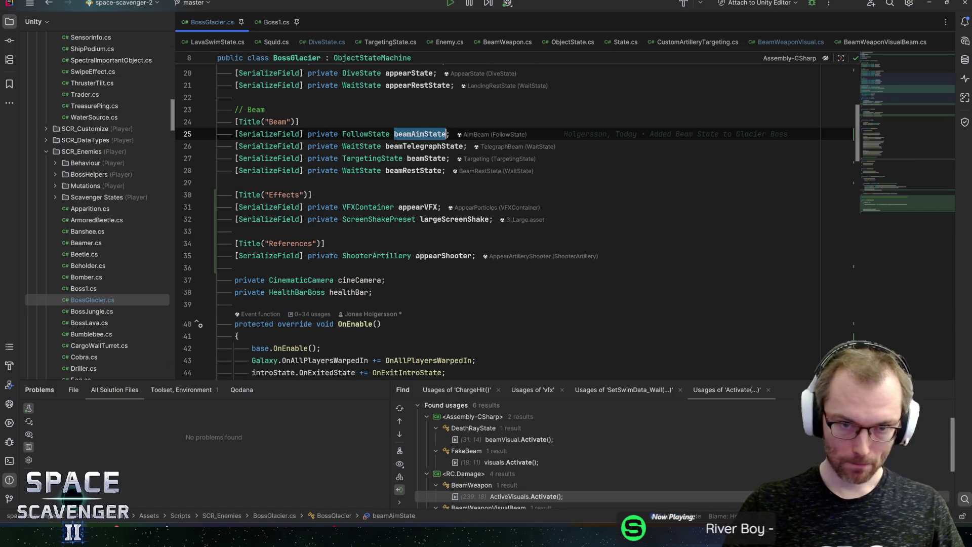
scroll(414, 202, "down", 5)
scroll(414, 227, "down", 6)
left_click(419, 293)
scroll(414, 227, "down", 5)
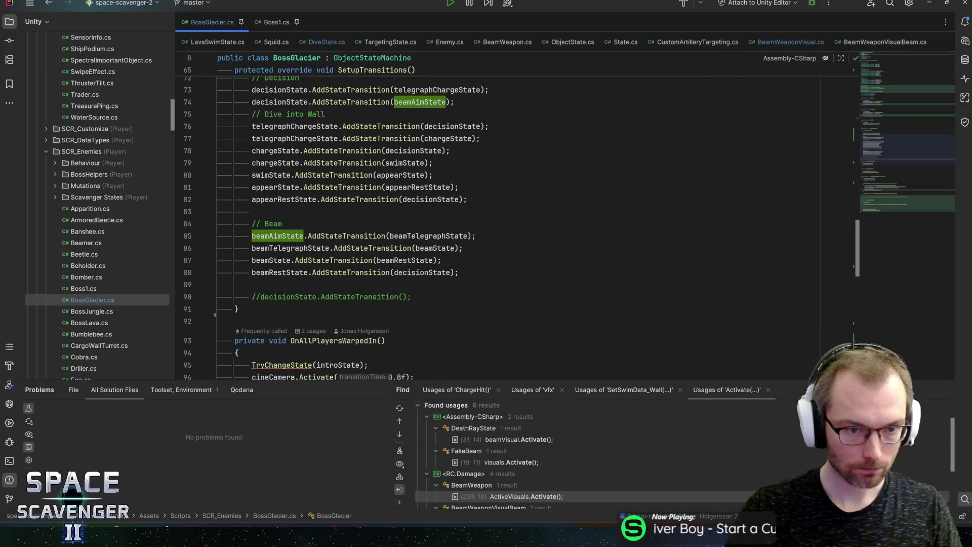
Add the line 'beamAimState.AddStateTransition(decisionState);' under the // Beam comment
key("ctrl+alt+Return")
type("beamAimState.adds")
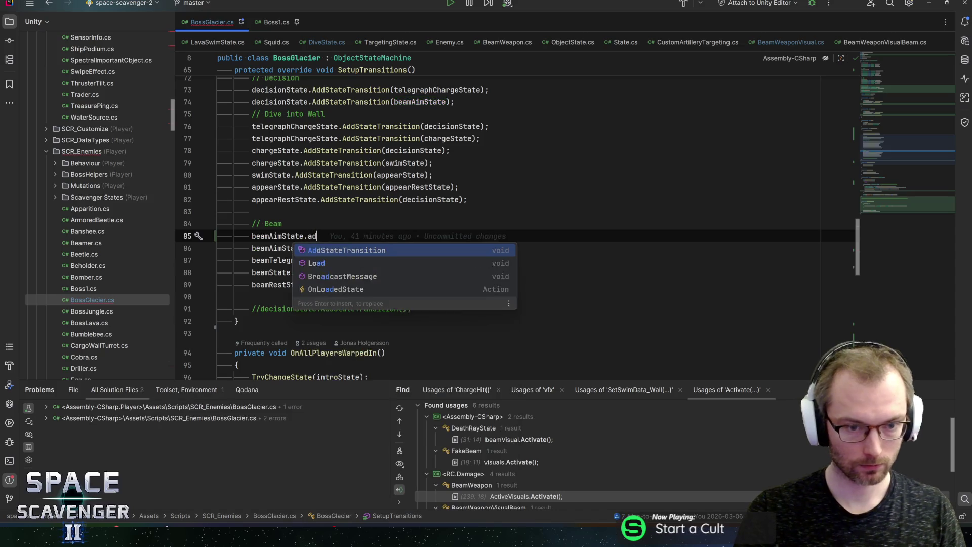
key("Return")
key("Return")
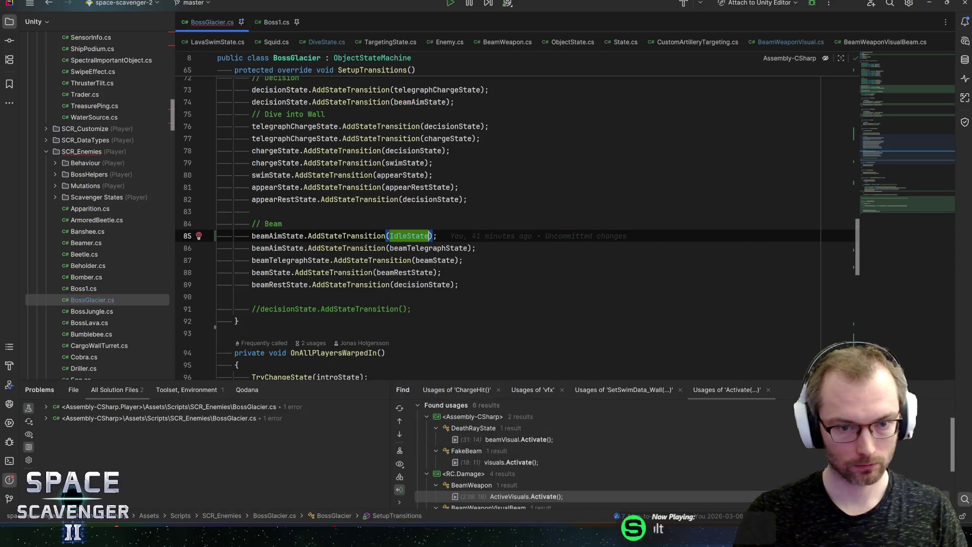
type("dec")
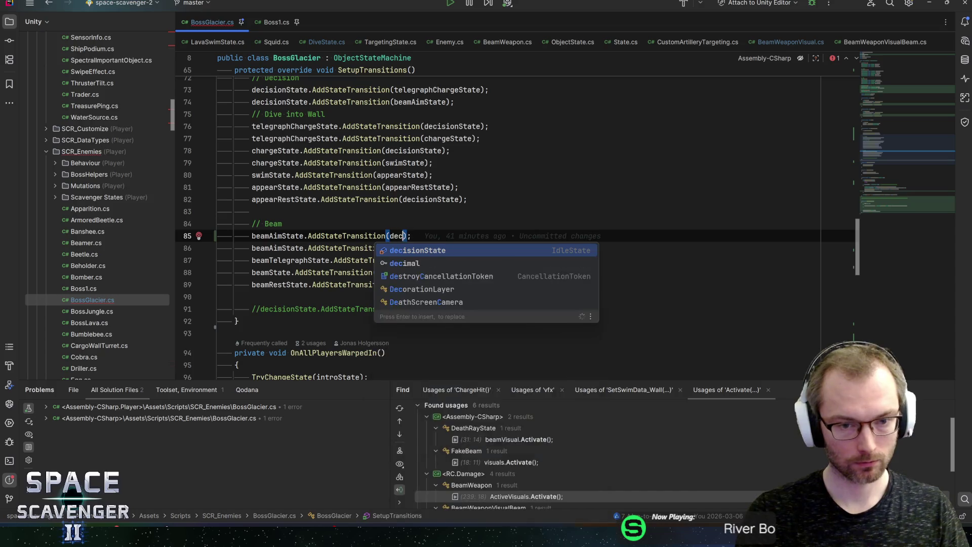
key("Return")
key("End")
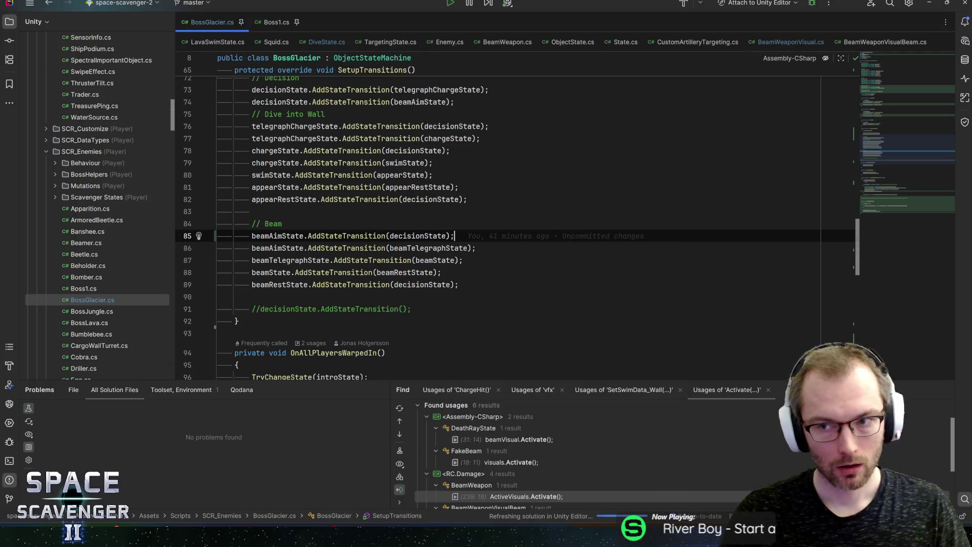
key("Down")
key("Down")
key("End")
key("Down")
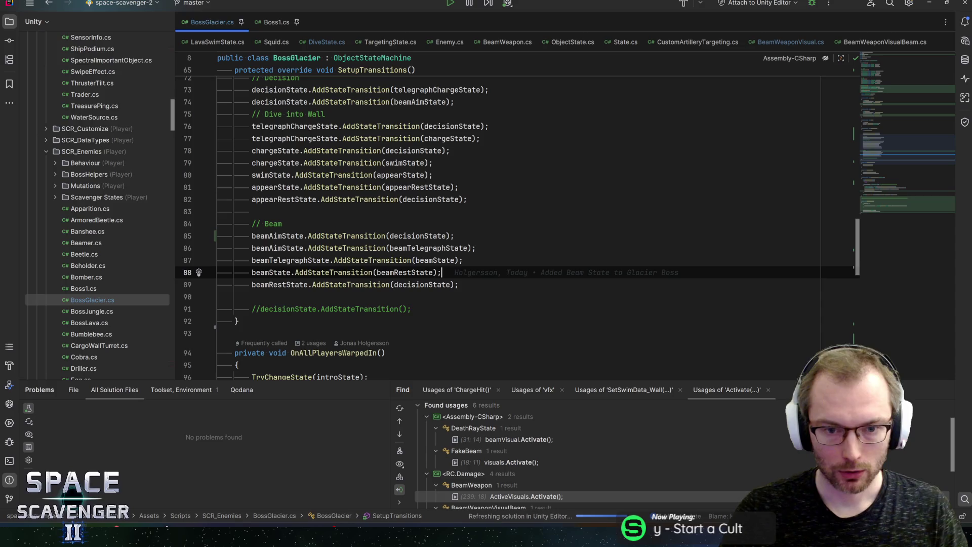
Back in Blender, save EnemyEffects.blend with Ctrl+S and orbit around IceBlock02
key("alt+Tab")
key("alt+Tab")
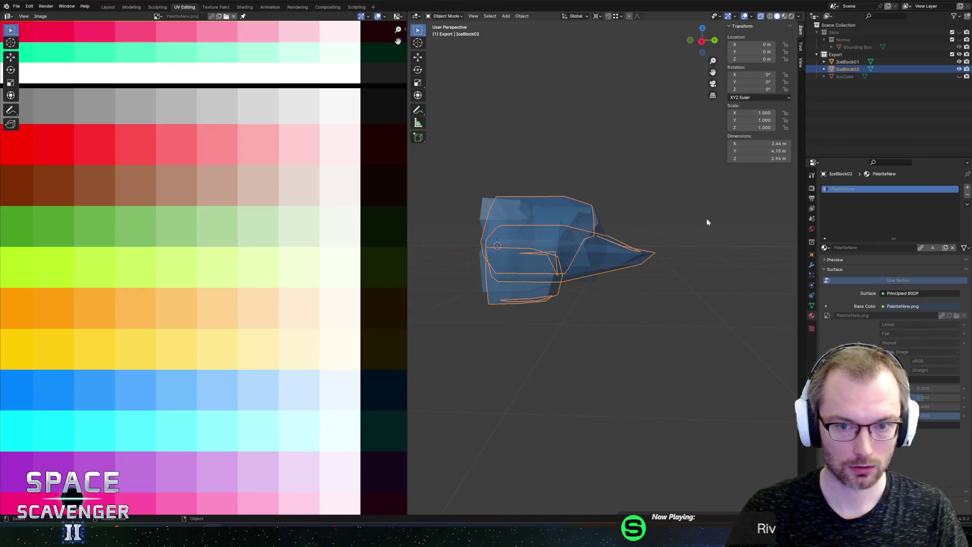
key("ctrl+s")
mouse_move(708, 221)
middle_mouse_down()
mouse_move(626, 226)
mouse_move(678, 258)
mouse_move(554, 266)
mouse_move(607, 247)
middle_mouse_up()
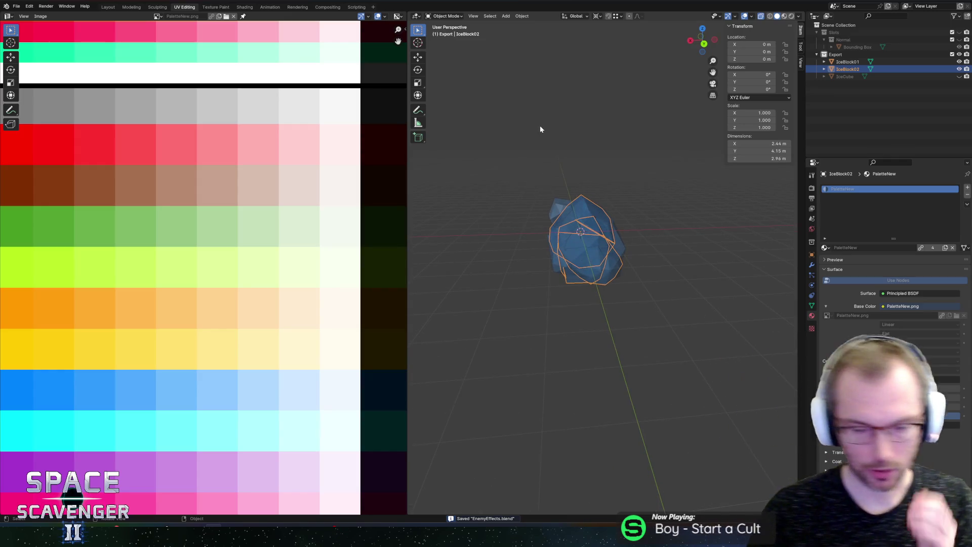